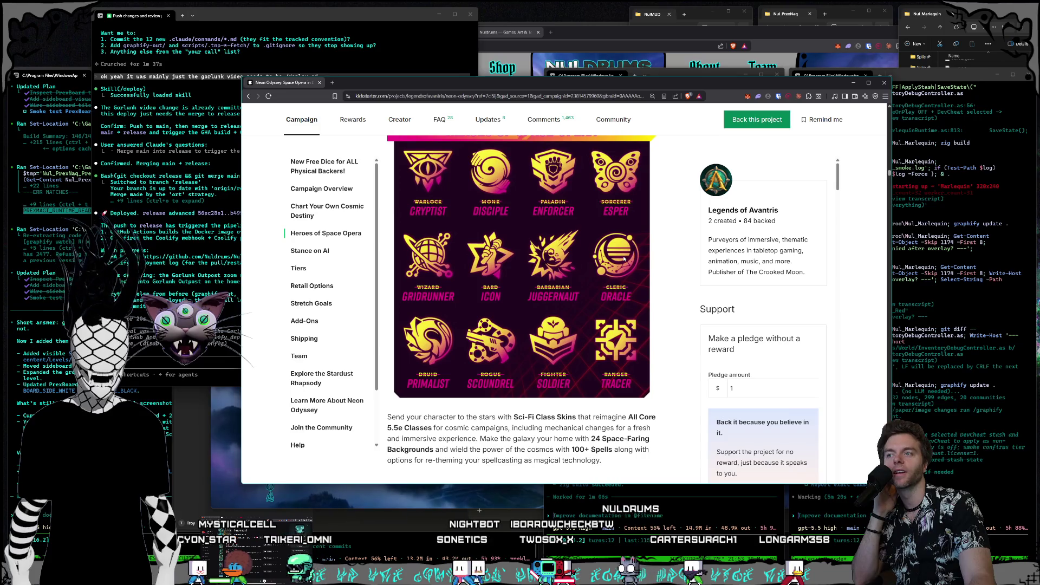
Step: Scroll the Neon Odyssey page from the Heroes of Space Opera class grid to the Alien Monsters images
scroll(624, 259, "up", 1)
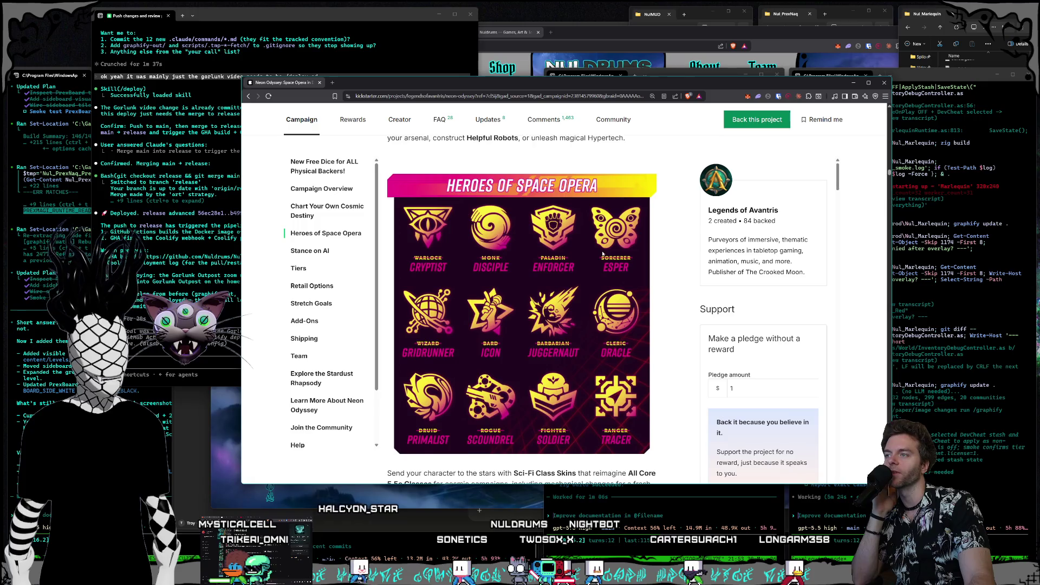
scroll(595, 253, "down", 1)
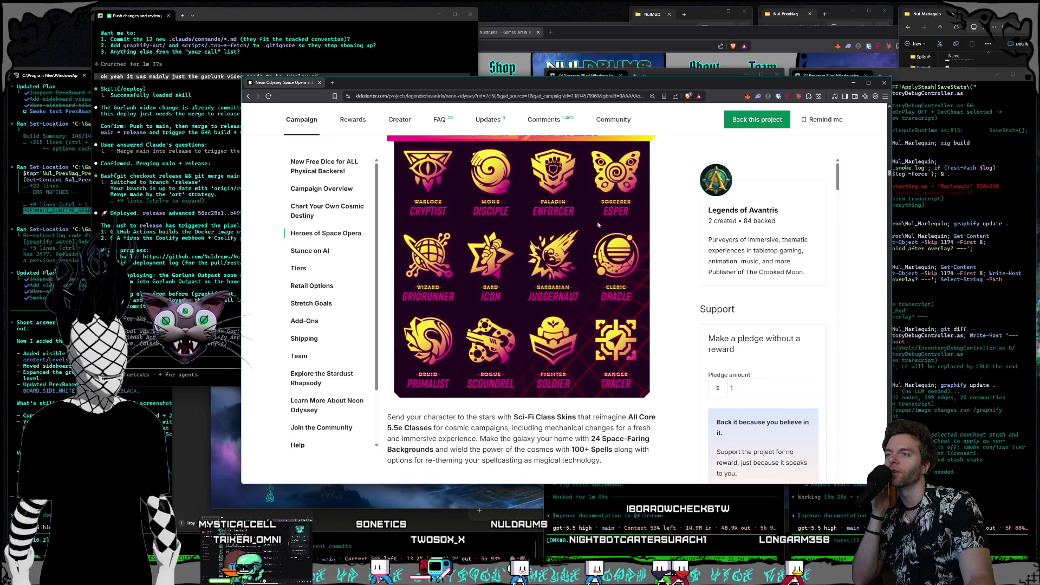
scroll(558, 221, "down", 1)
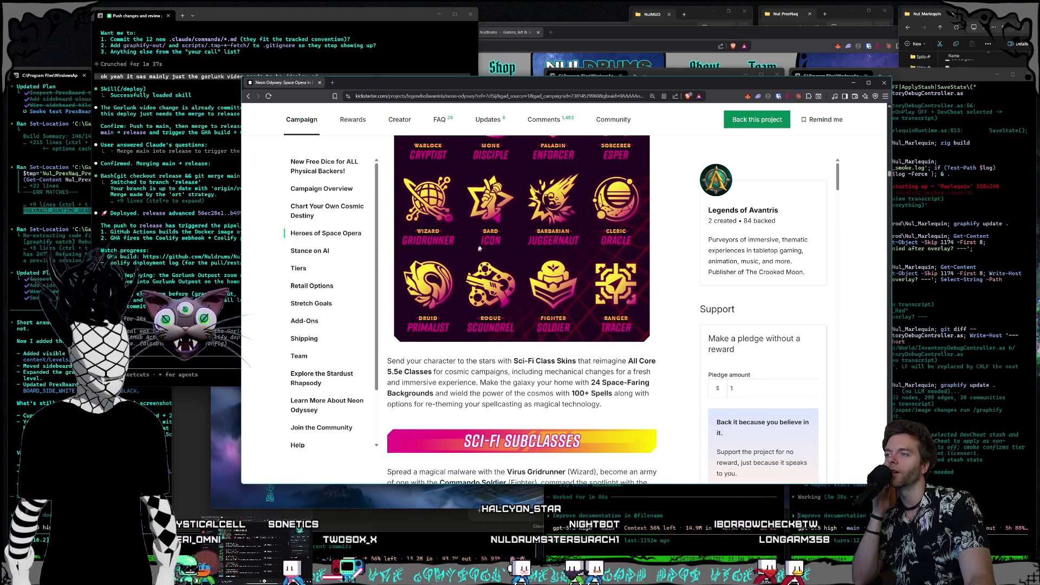
scroll(522, 249, "up", 1)
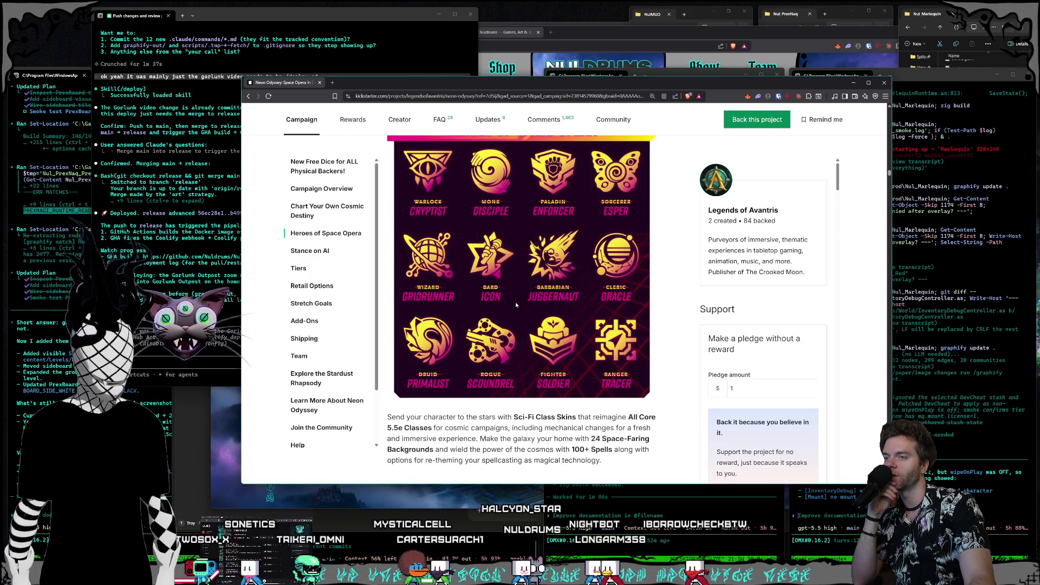
scroll(522, 298, "down", 5)
scroll(524, 301, "down", 3)
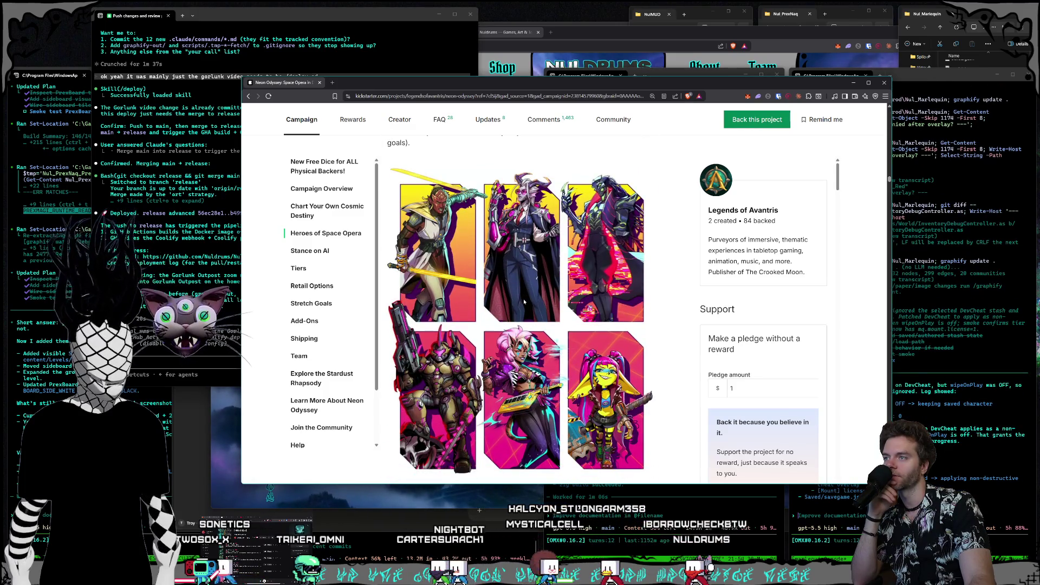
scroll(524, 302, "down", 2)
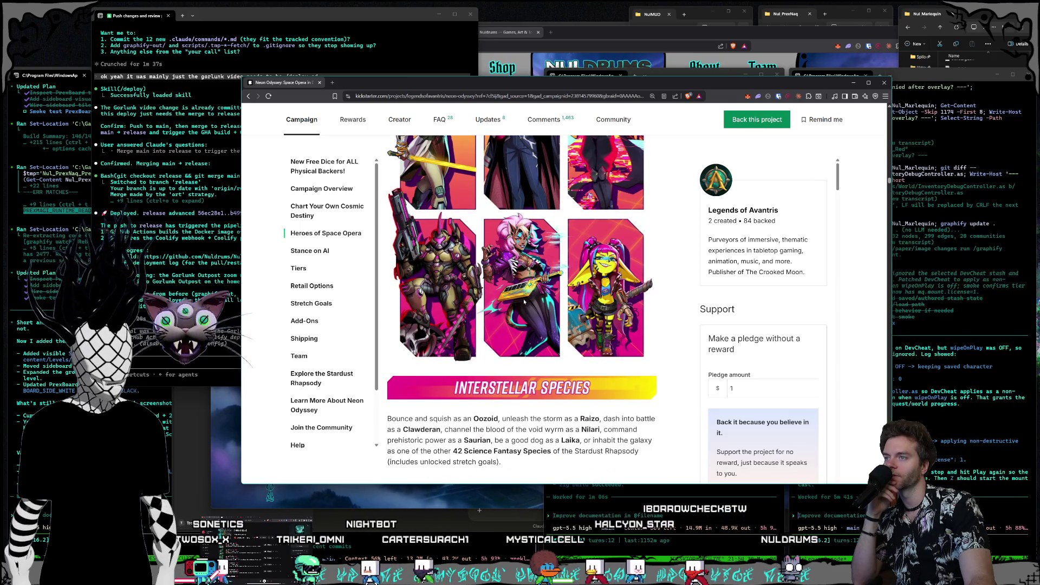
scroll(523, 301, "down", 1)
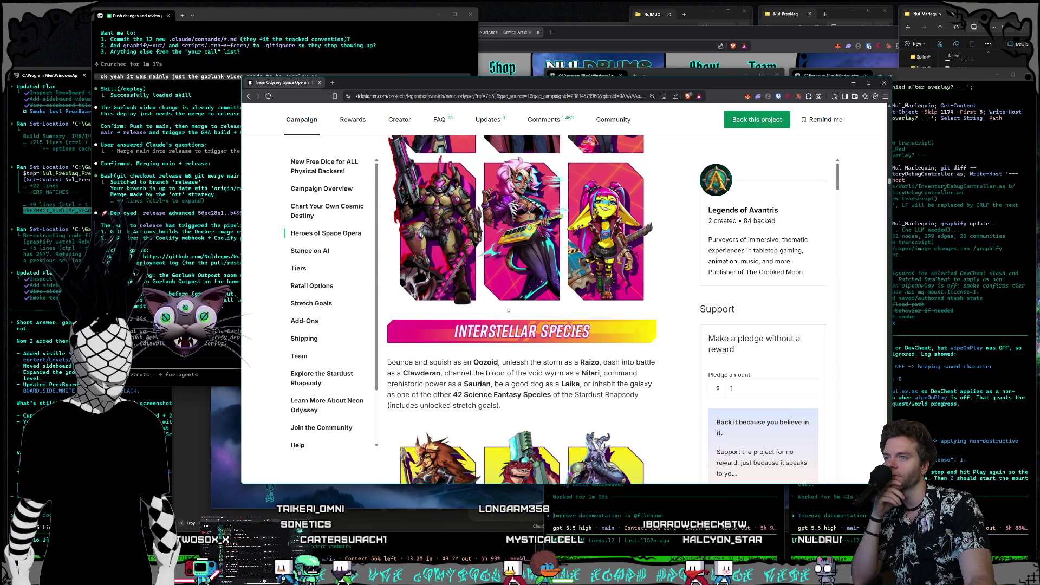
scroll(507, 310, "down", 3)
scroll(509, 309, "up", 3)
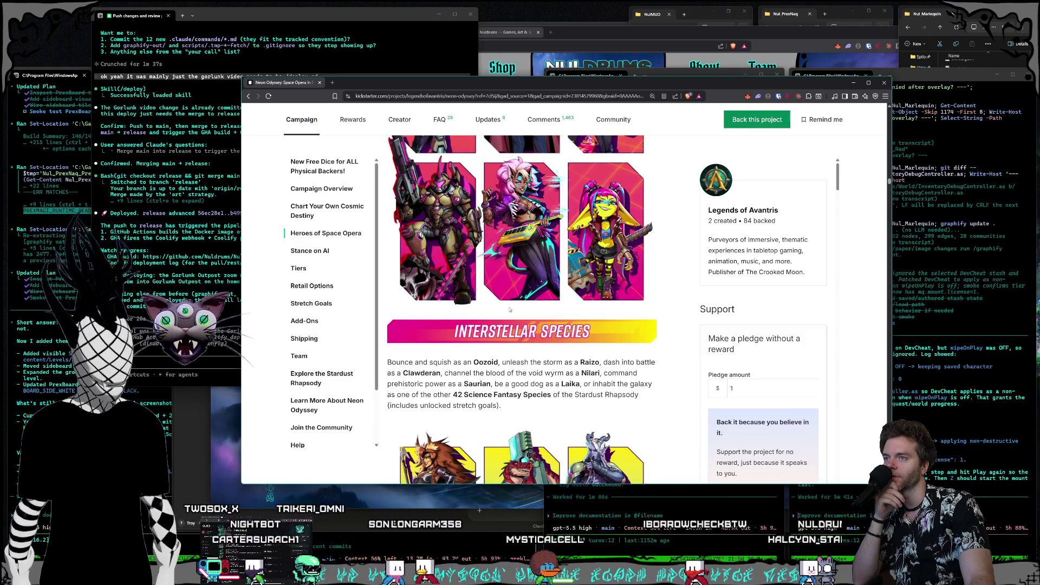
scroll(509, 310, "down", 7)
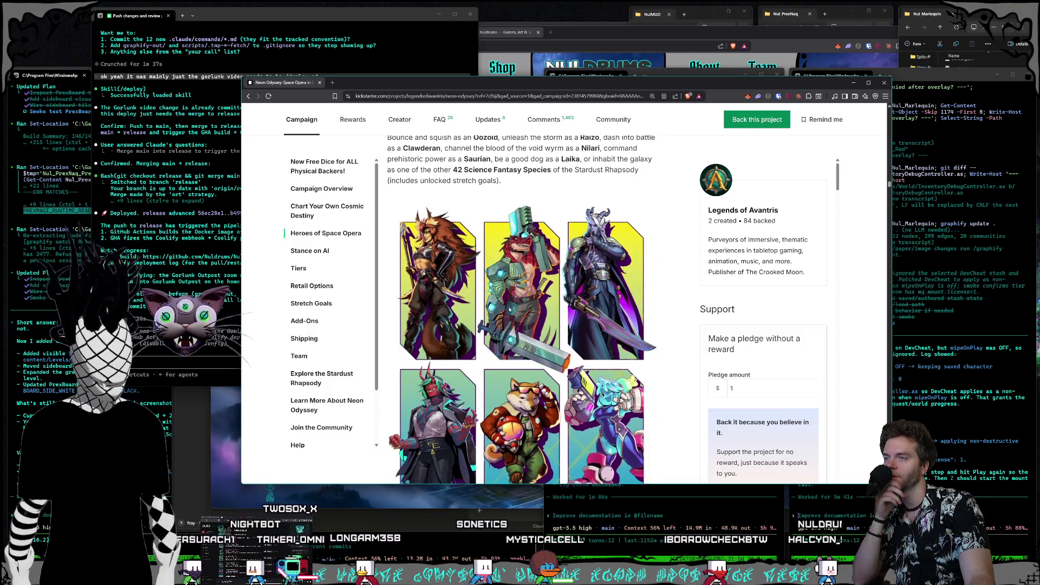
scroll(509, 309, "down", 3)
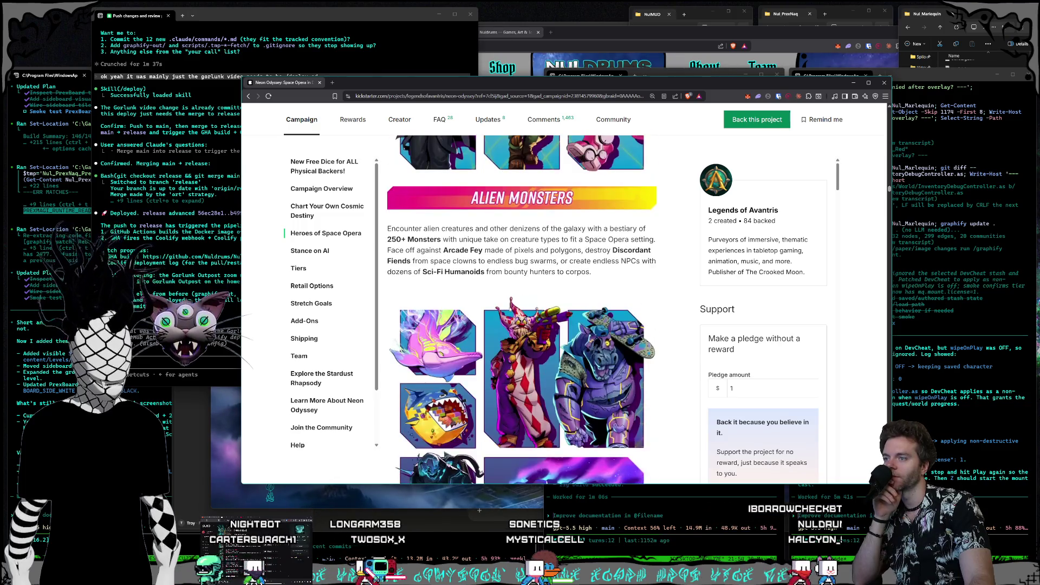
scroll(510, 309, "down", 3)
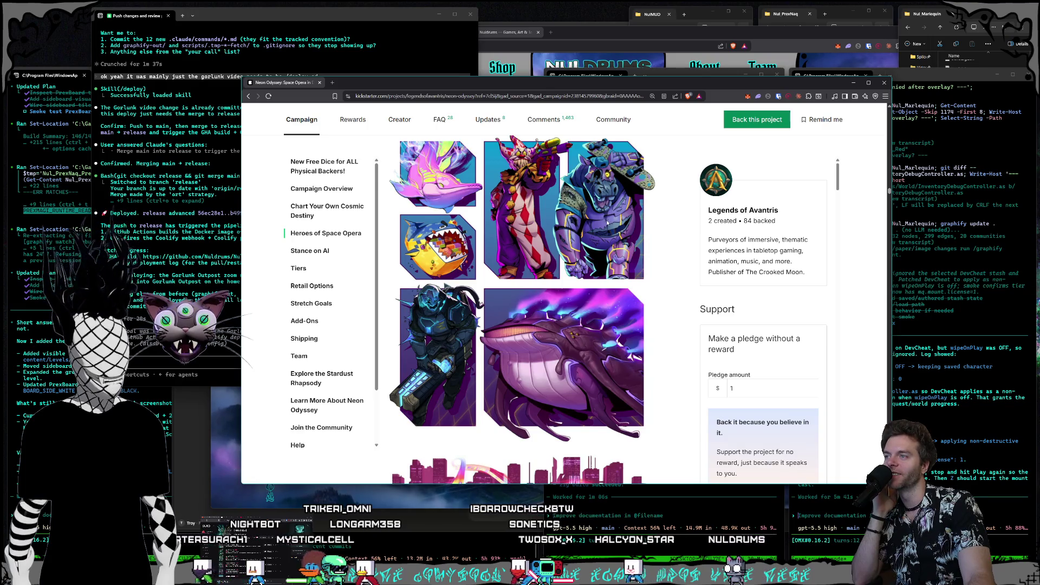
scroll(606, 222, "down", 4)
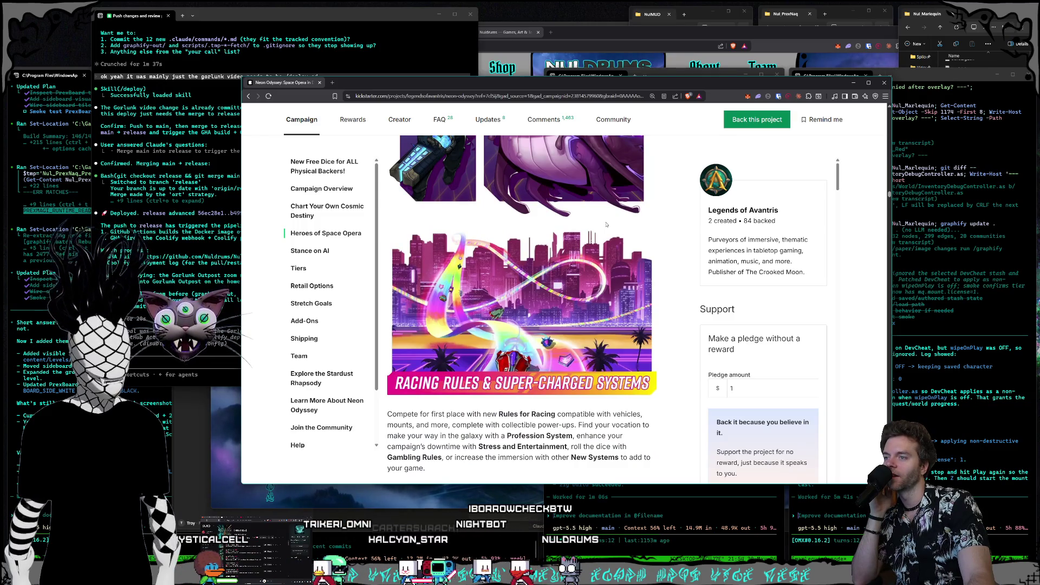
Step: Scroll past Factions of the Galaxy, Miniatures and Playtest Materials to the $30 PDF and $65 Book tiers
scroll(606, 225, "down", 6)
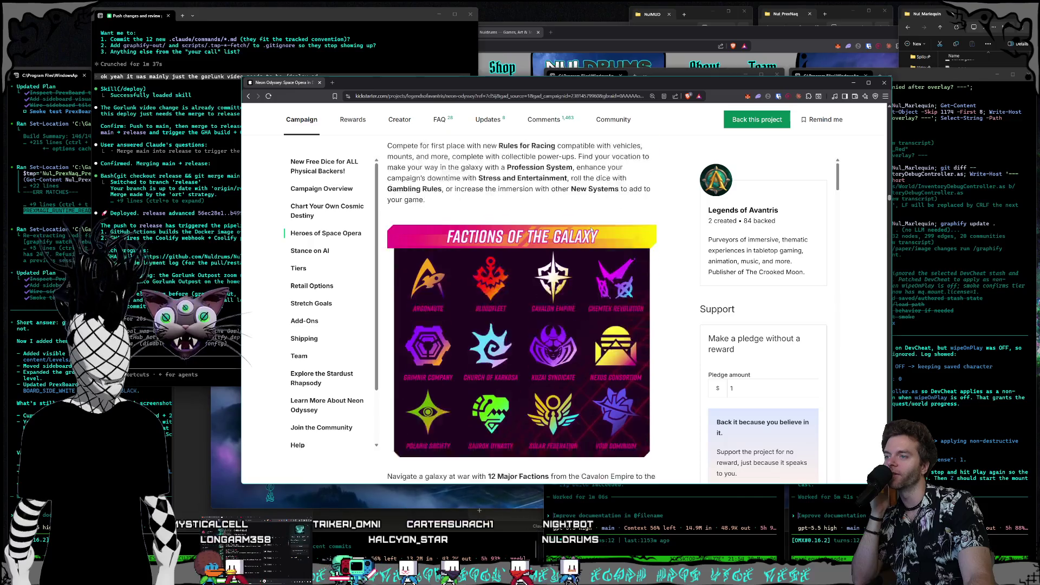
scroll(591, 225, "down", 3)
scroll(591, 224, "up", 4)
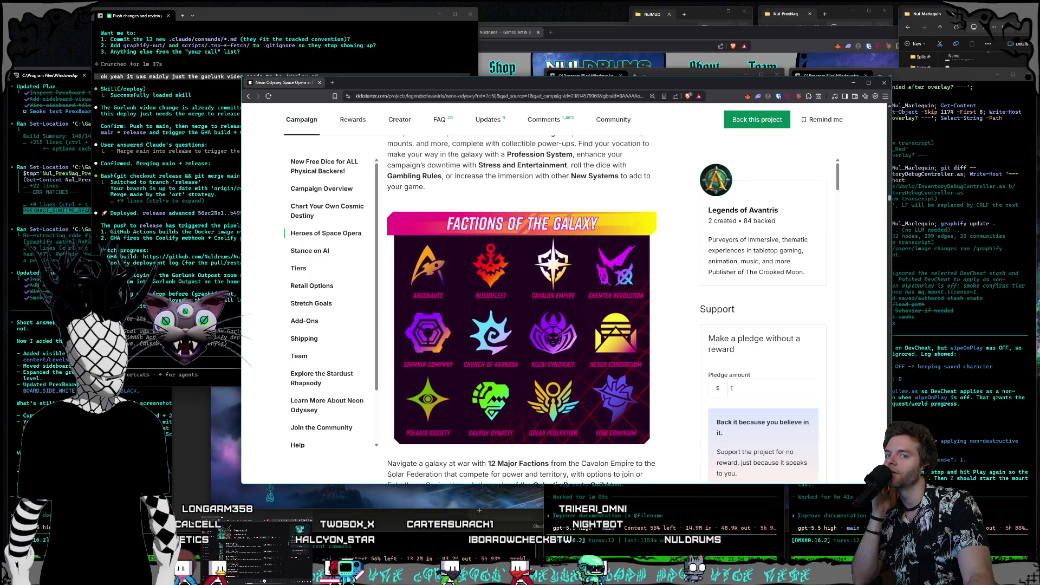
scroll(592, 228, "down", 3)
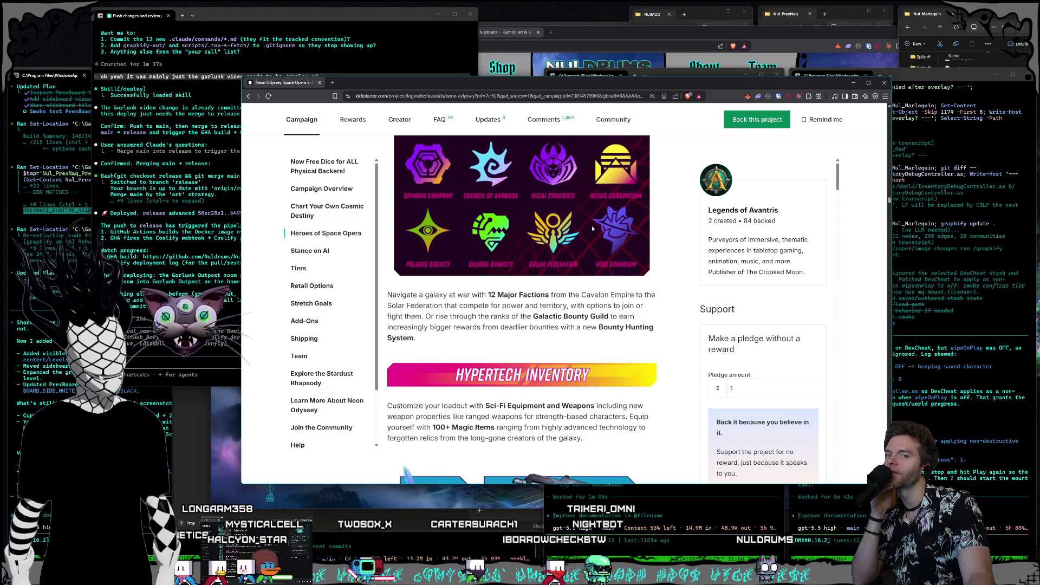
scroll(591, 225, "down", 3)
scroll(593, 228, "down", 3)
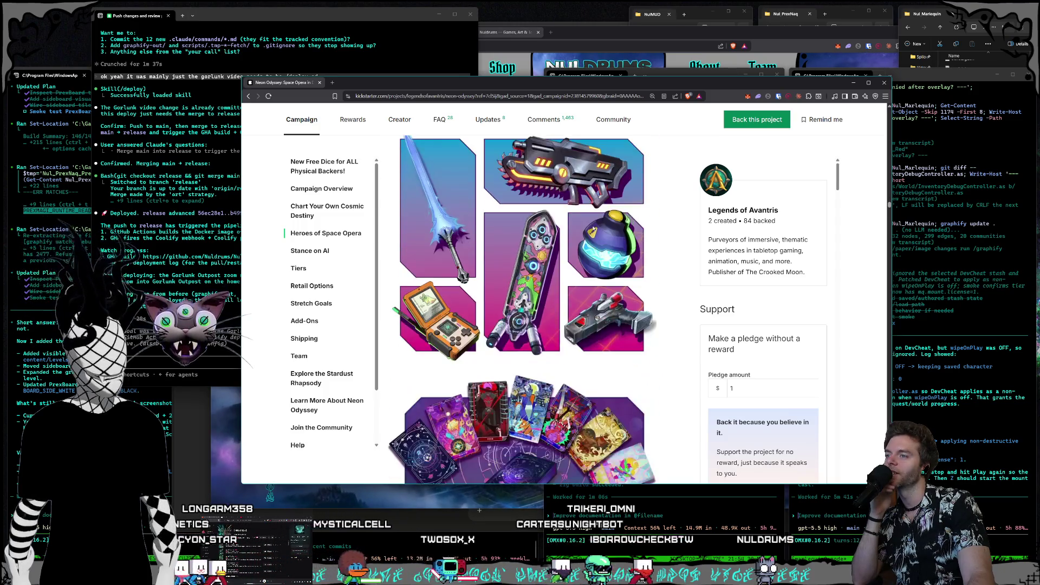
scroll(592, 233, "down", 3)
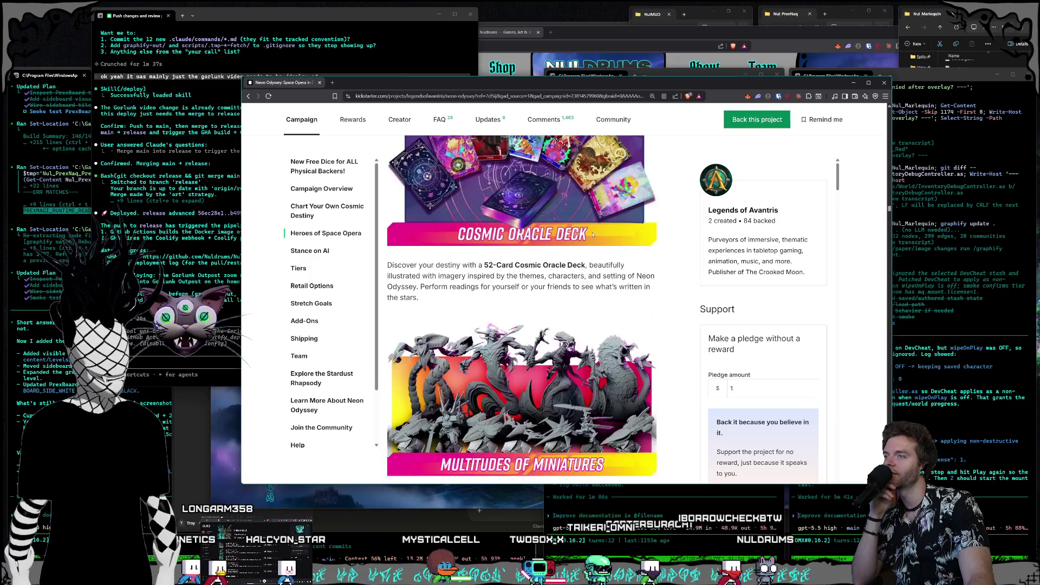
scroll(592, 234, "down", 3)
scroll(594, 236, "up", 2)
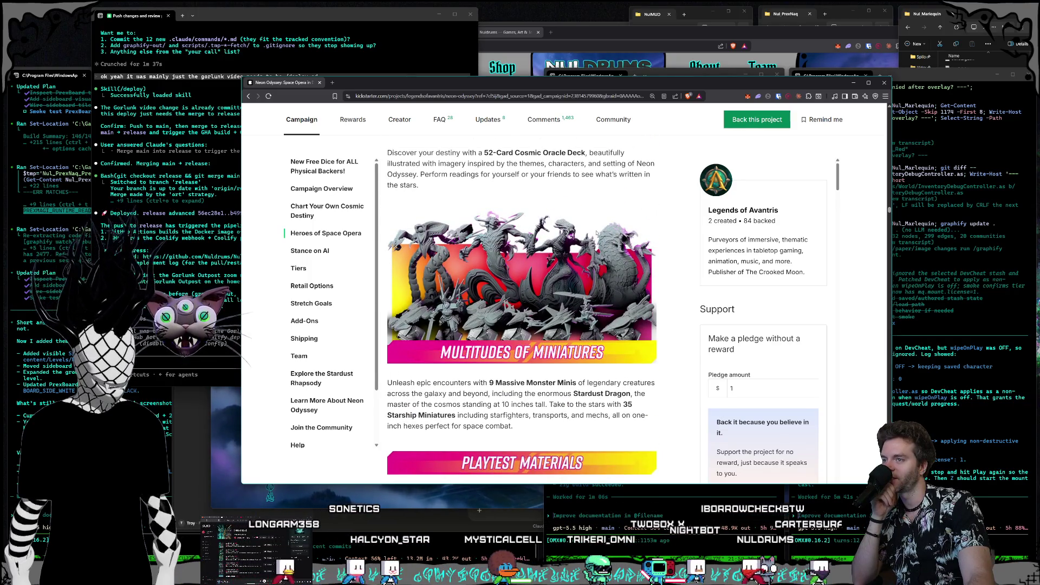
scroll(597, 232, "down", 10)
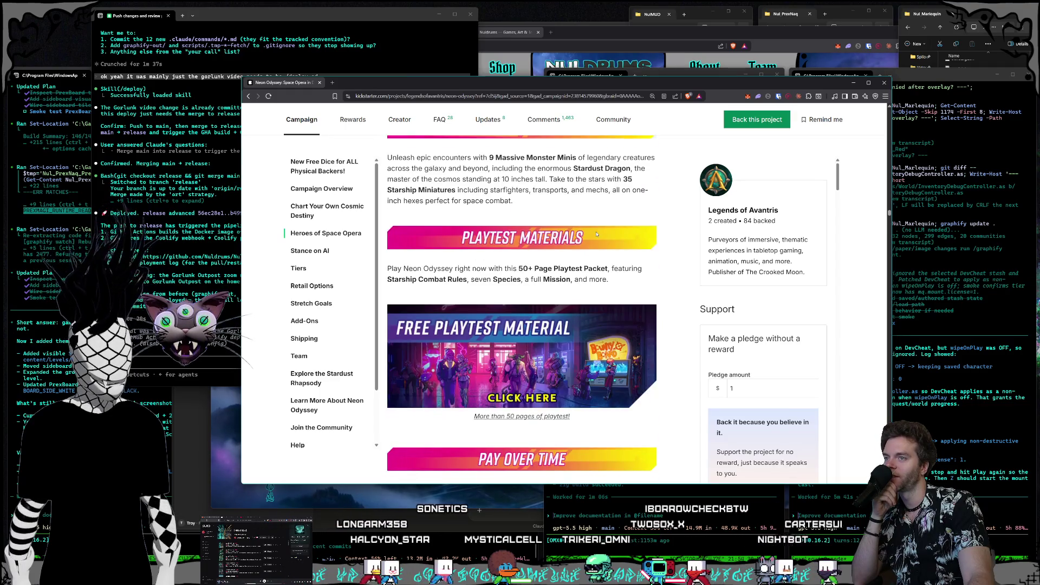
scroll(597, 236, "down", 15)
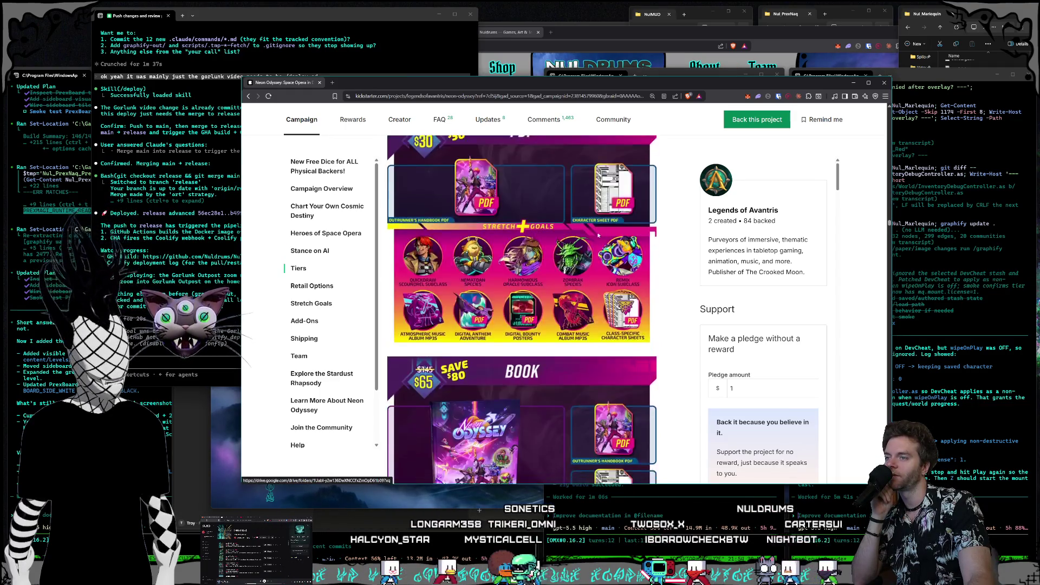
Step: Scroll past Core Box, Digital All-In and the $999 All-In Box to the Deepsworn and Jenovan stretch goals
scroll(599, 235, "down", 15)
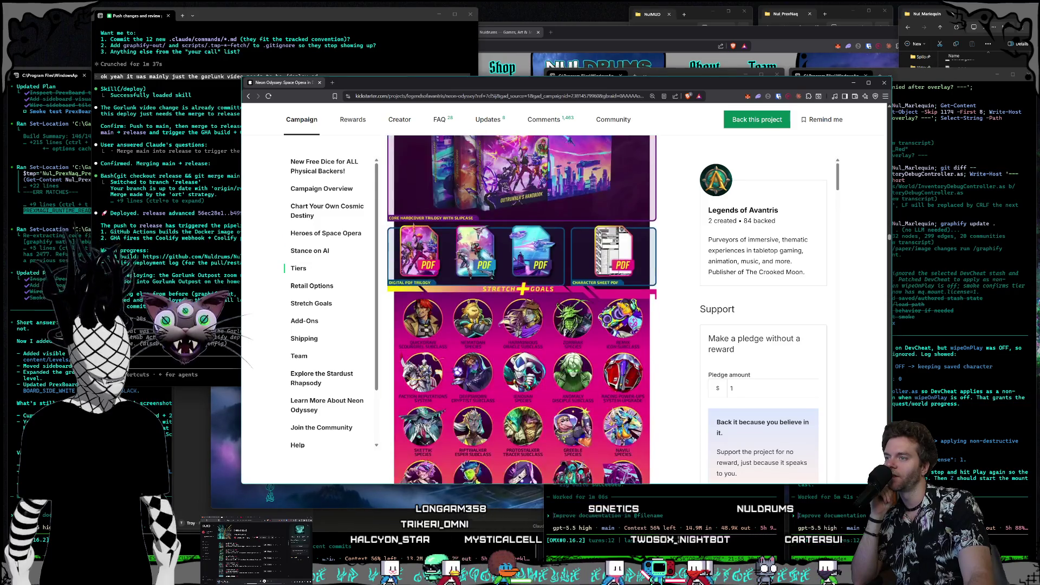
scroll(600, 240, "down", 10)
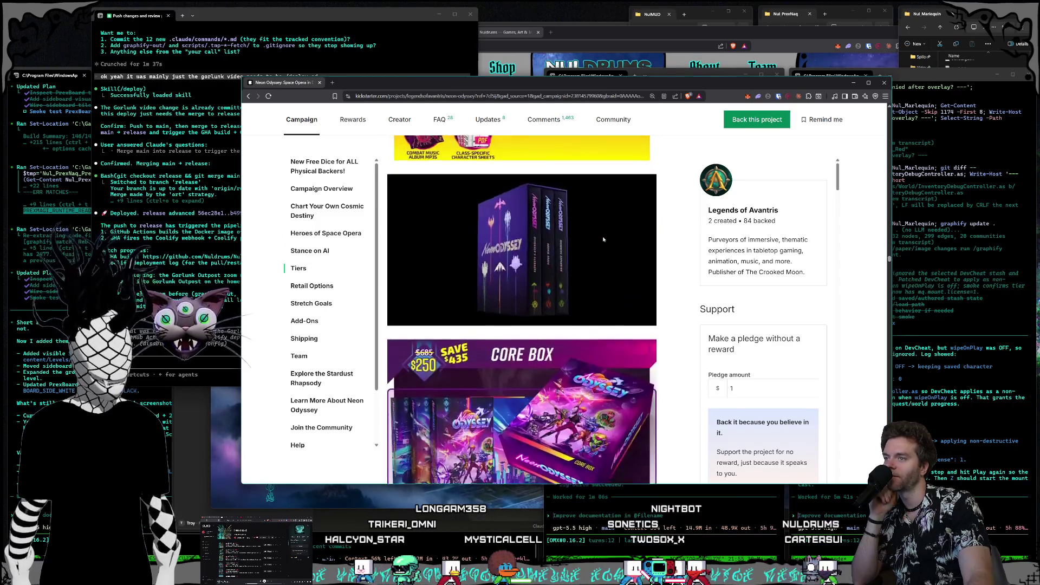
scroll(599, 237, "up", 8)
scroll(599, 236, "down", 5)
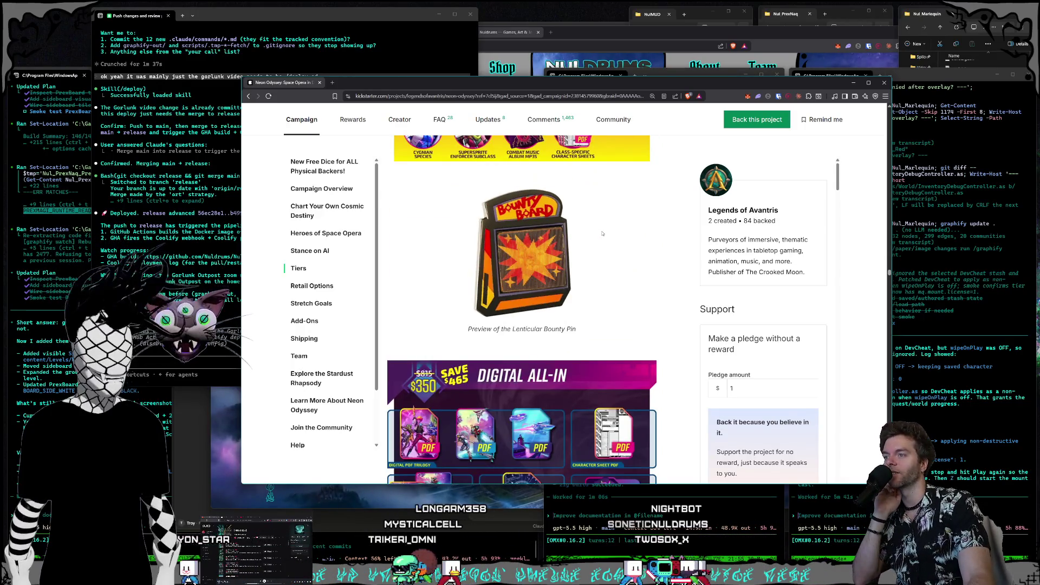
scroll(604, 237, "down", 9)
scroll(609, 243, "down", 10)
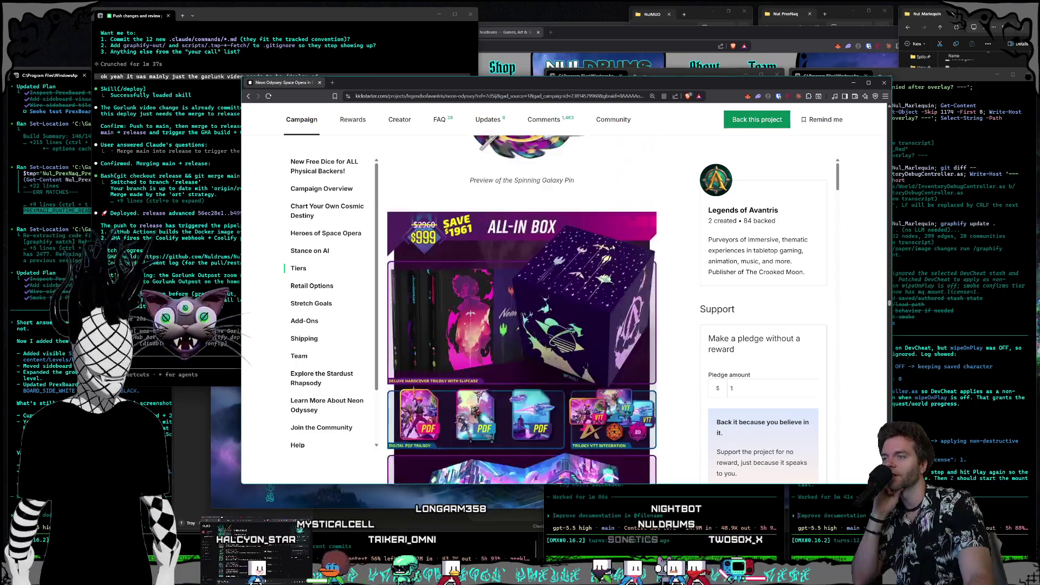
scroll(613, 245, "down", 15)
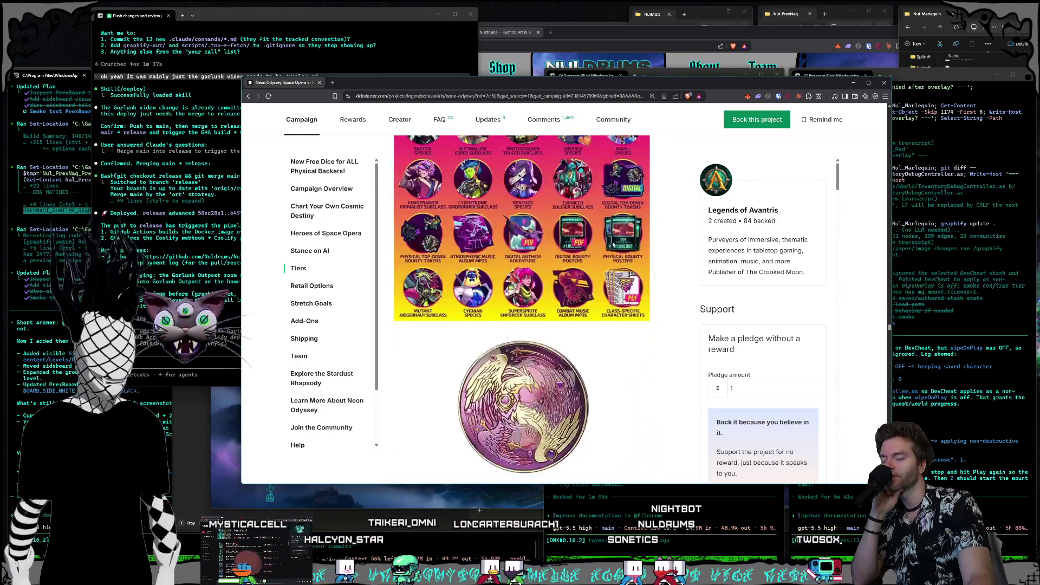
scroll(613, 244, "down", 3)
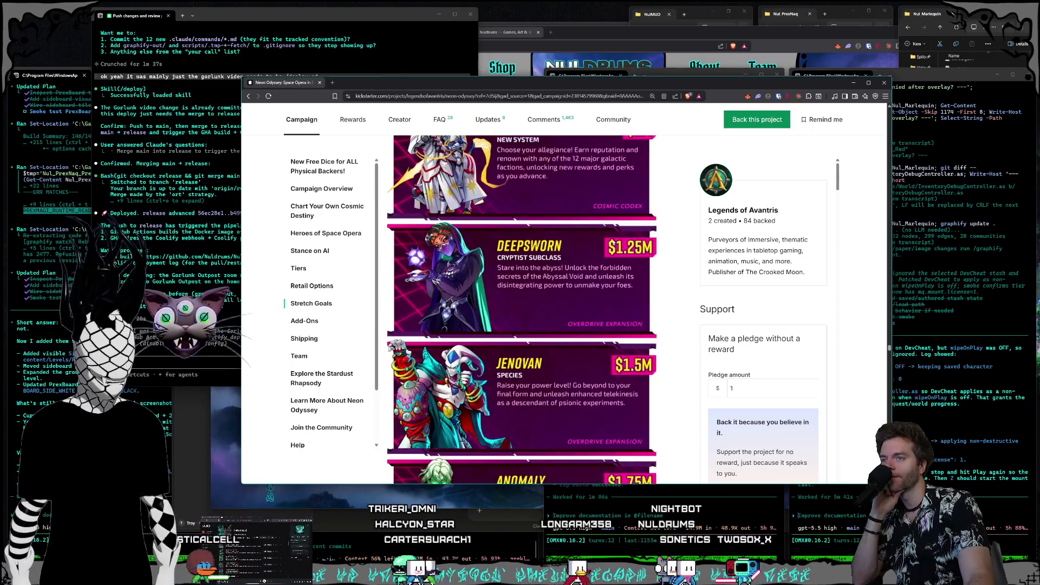
Step: Scroll into the stretch-goal grid starting from the Deepsworn goal
scroll(613, 242, "up", 5)
scroll(613, 241, "down", 1)
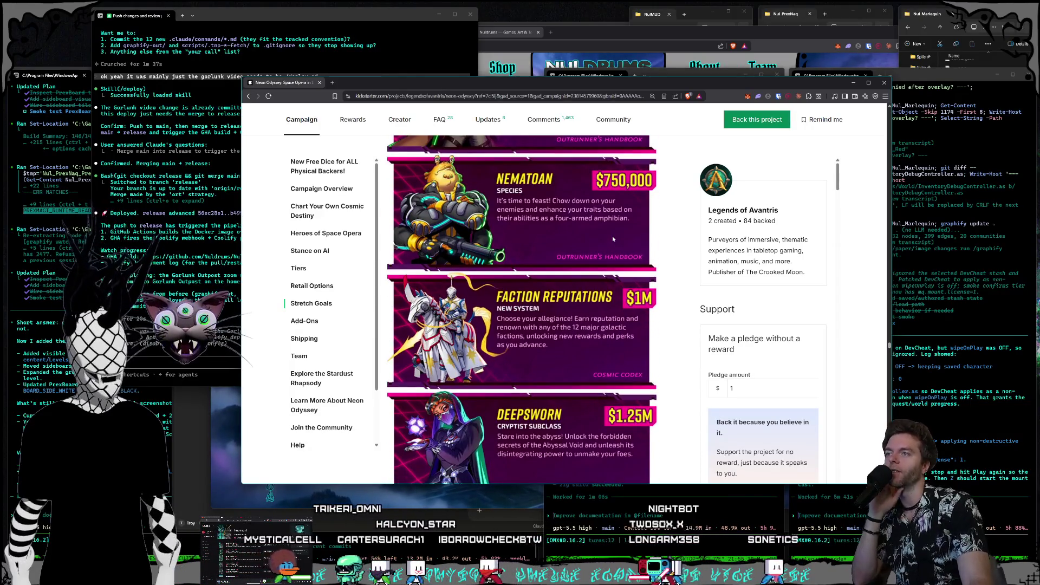
scroll(612, 237, "up", 3)
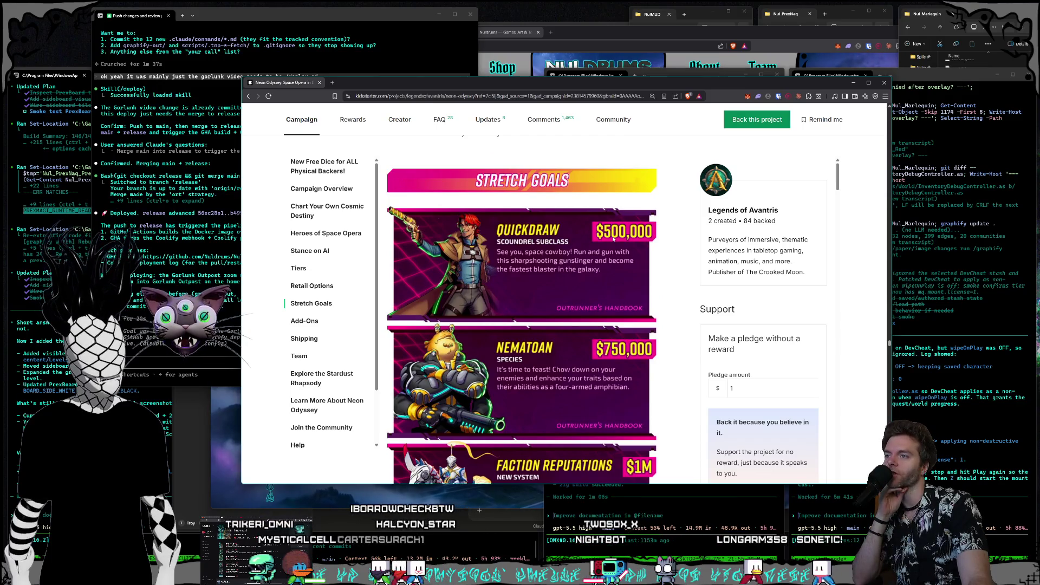
scroll(613, 238, "down", 1)
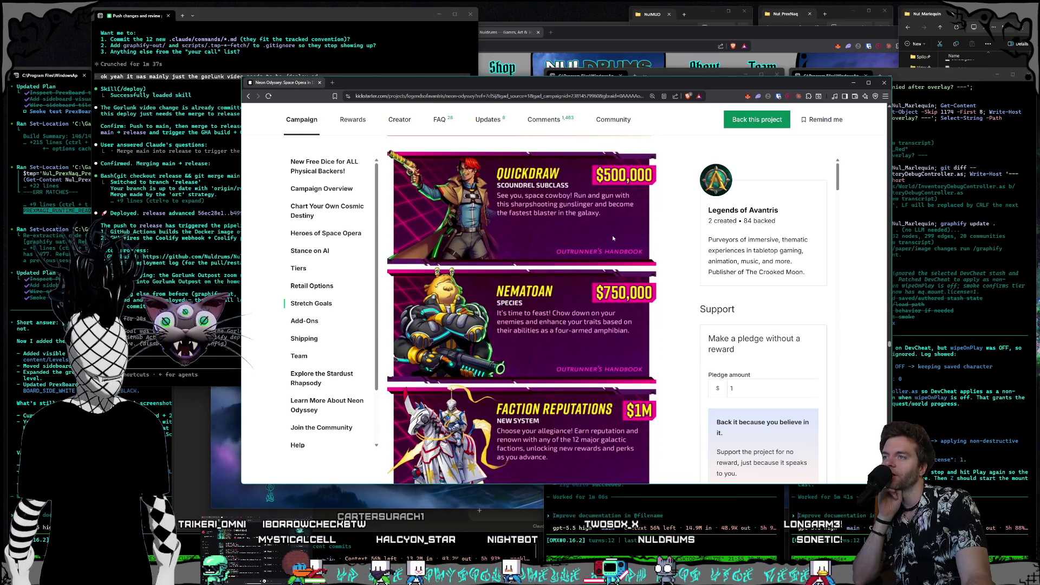
scroll(612, 239, "down", 2)
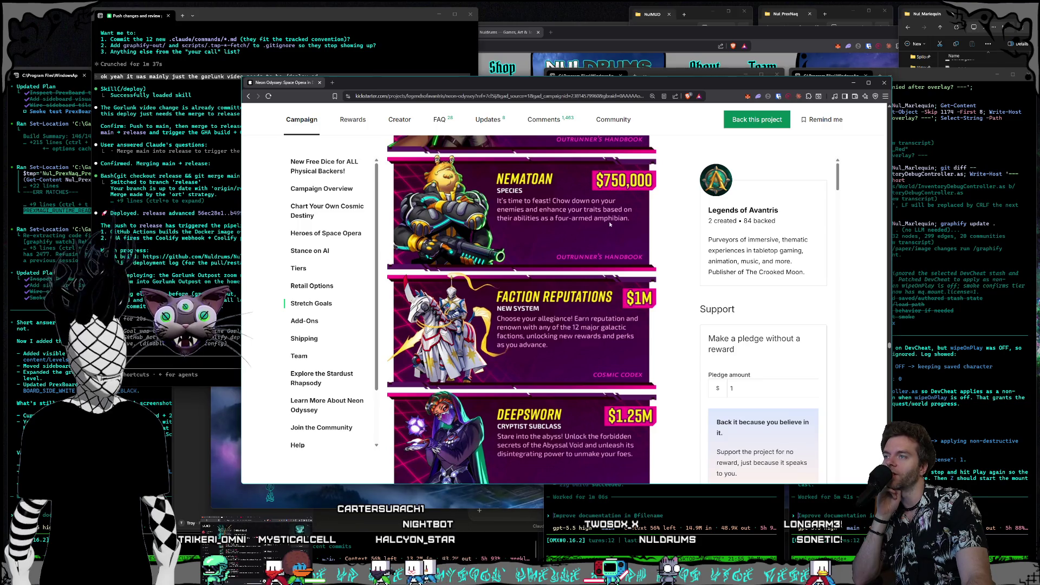
scroll(610, 224, "down", 2)
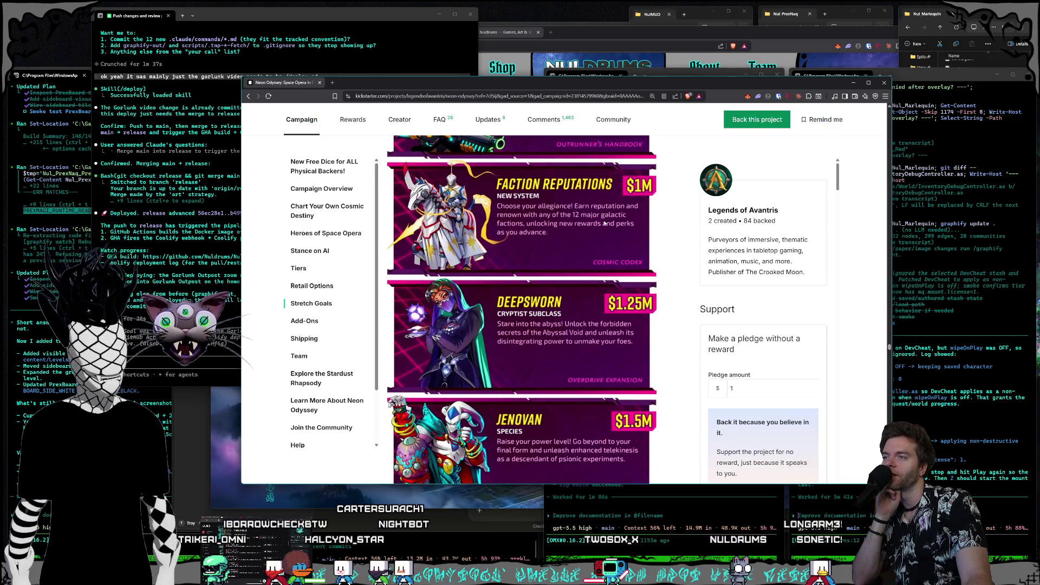
scroll(604, 223, "down", 2)
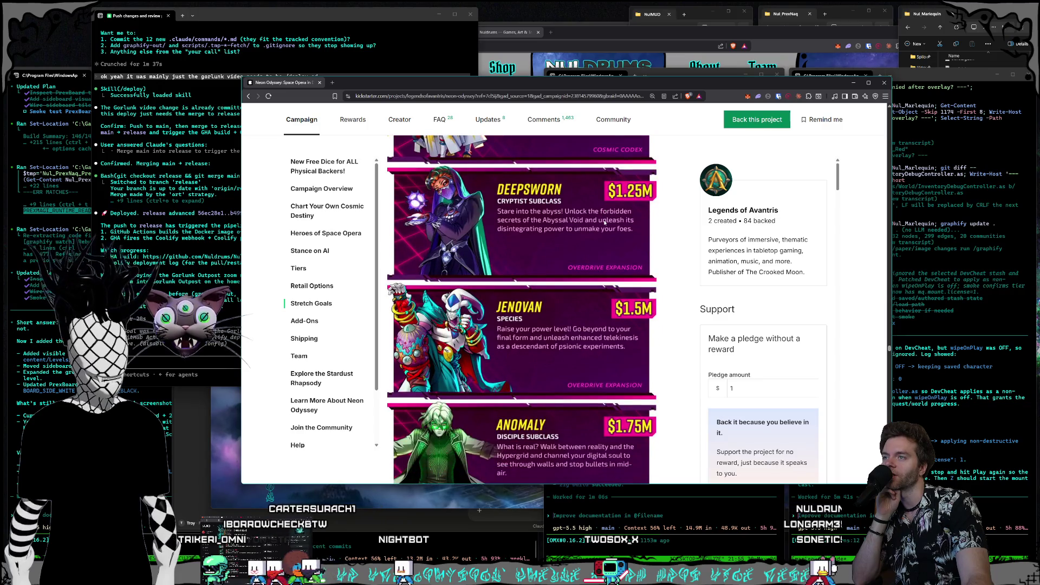
scroll(604, 221, "down", 1)
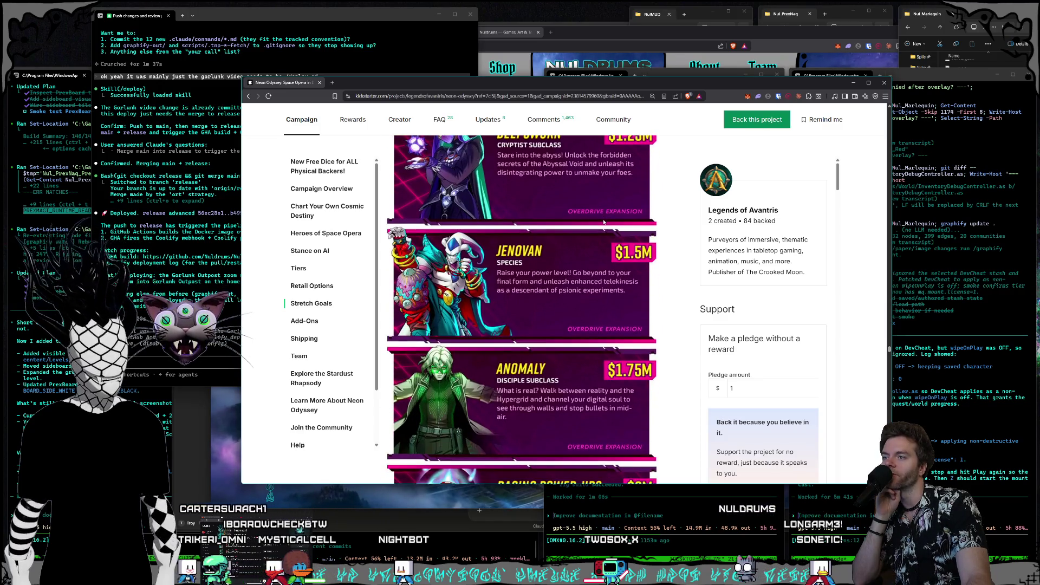
scroll(604, 221, "down", 1)
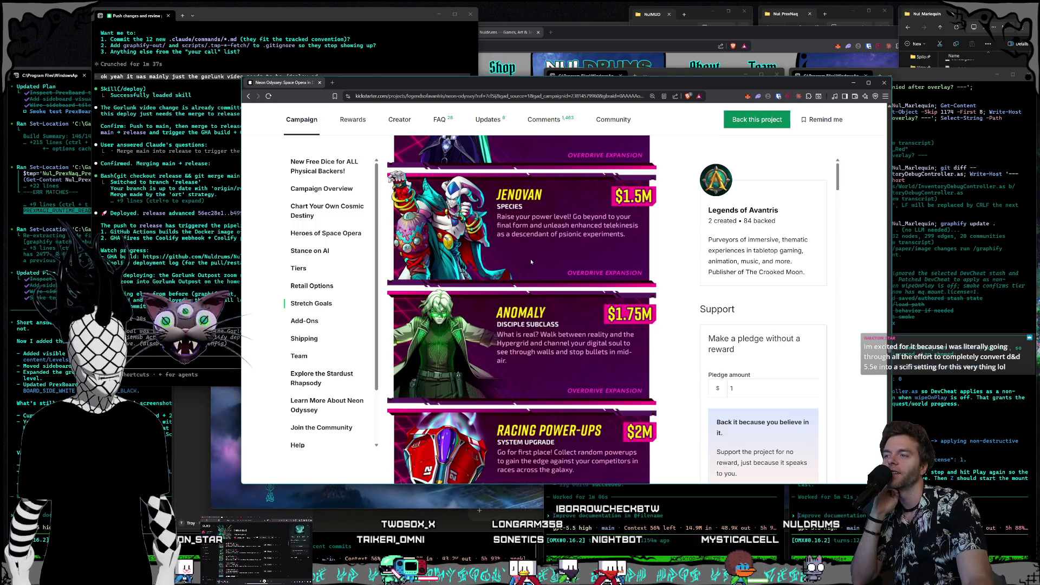
Step: Continue down past the $12M Alien Lifeforms goal and locked $??? goal to the Add-Ons header
scroll(532, 259, "down", 2)
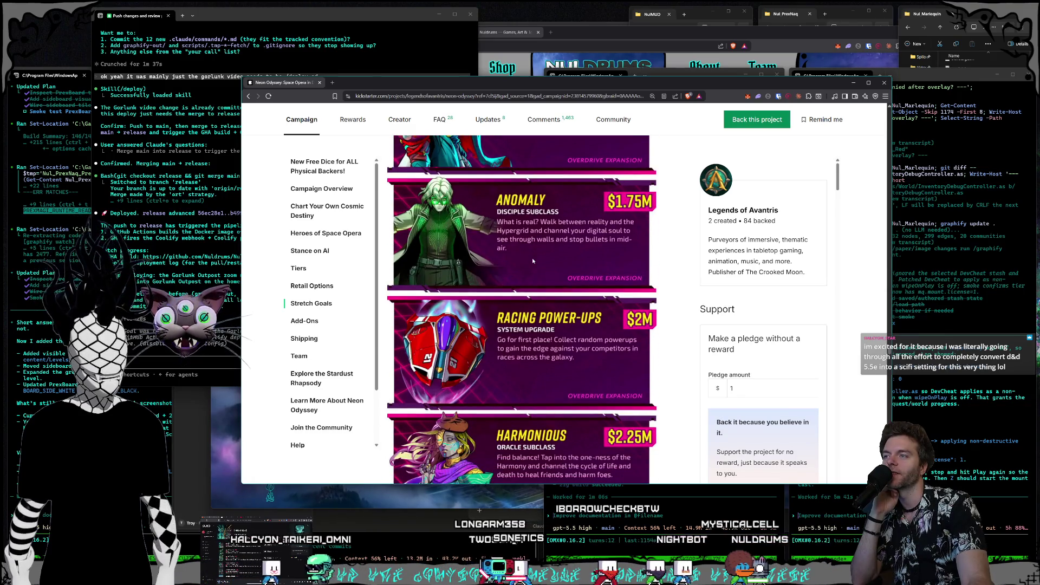
scroll(532, 261, "down", 2)
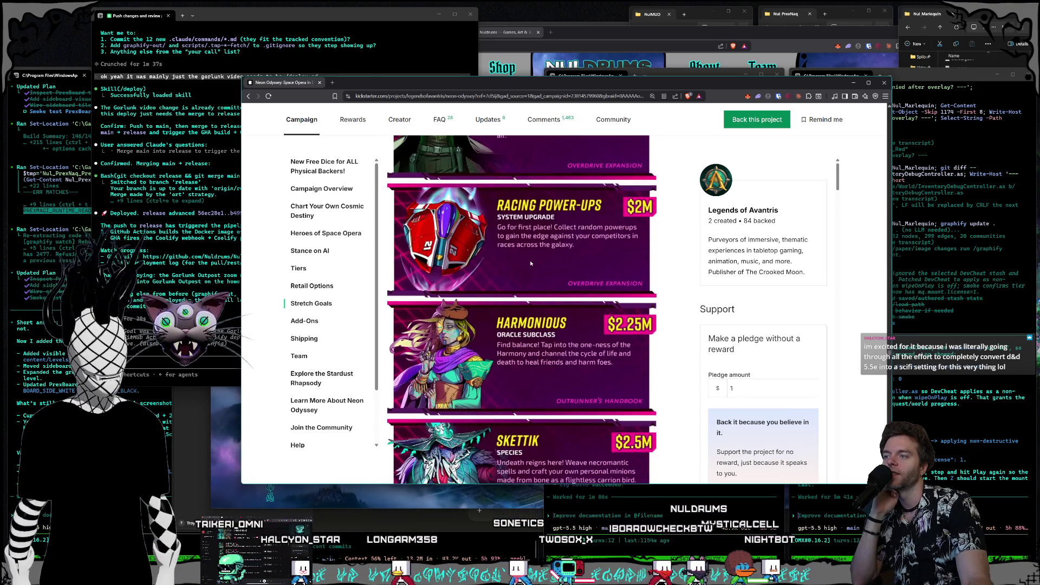
scroll(531, 263, "down", 2)
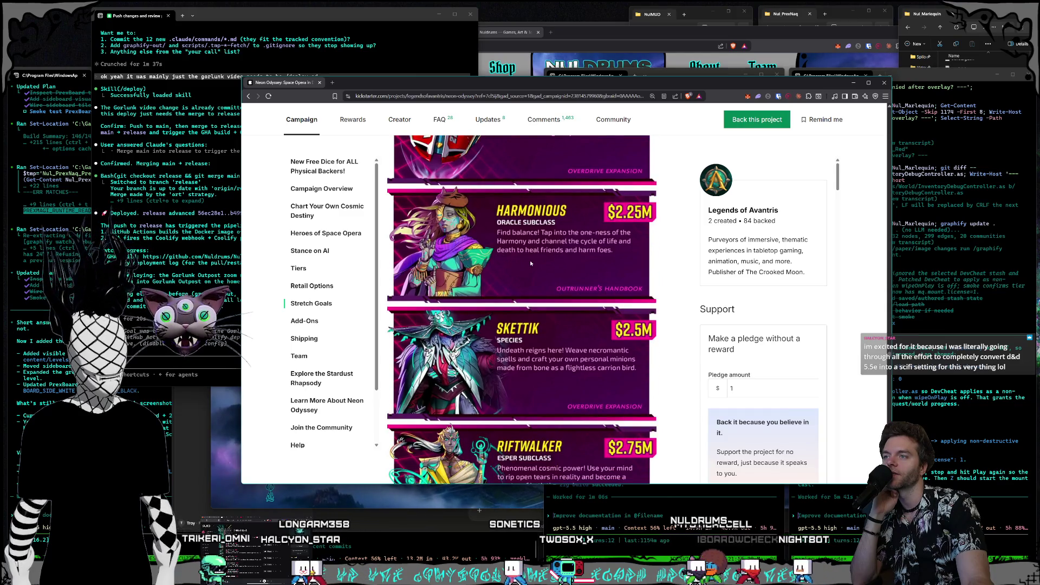
scroll(531, 263, "down", 1)
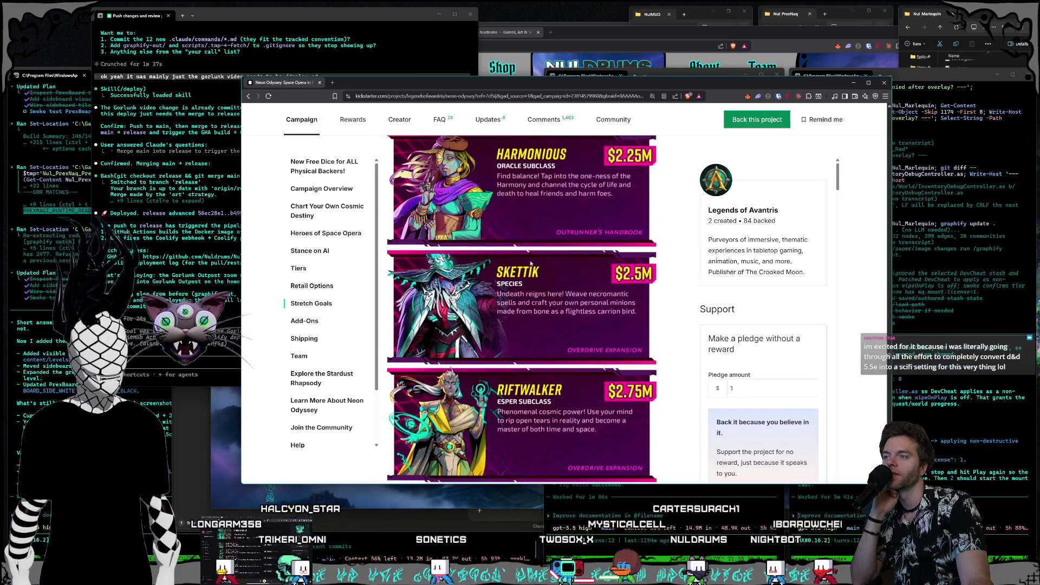
scroll(531, 263, "down", 2)
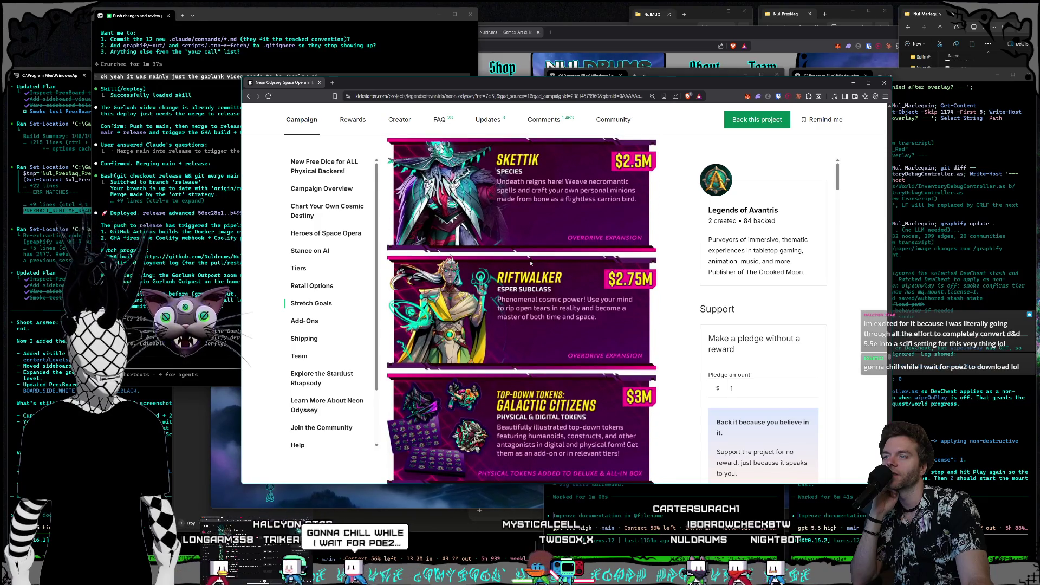
scroll(531, 263, "down", 1)
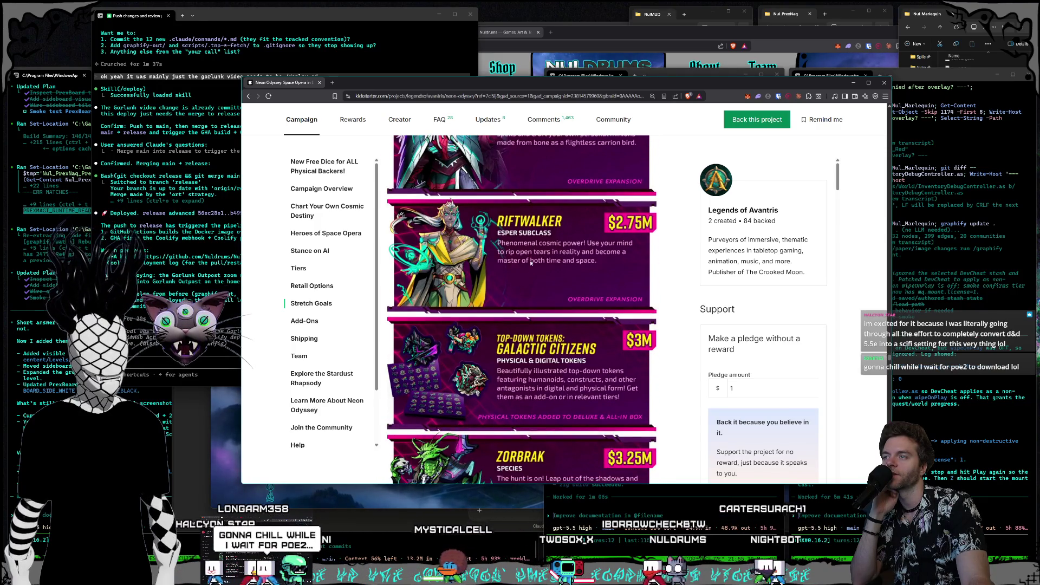
scroll(530, 263, "down", 3)
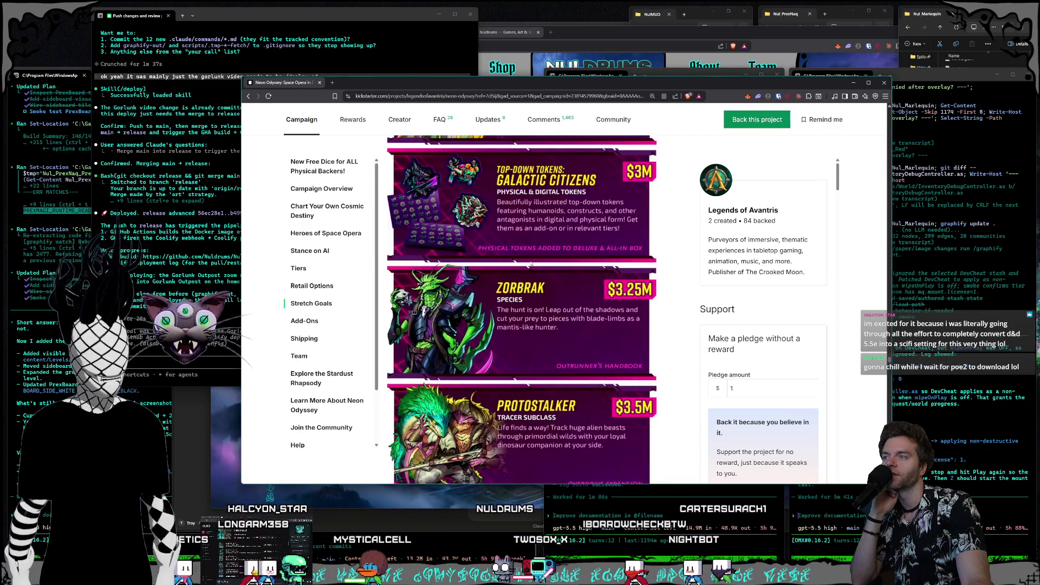
scroll(530, 263, "down", 1)
scroll(531, 263, "down", 3)
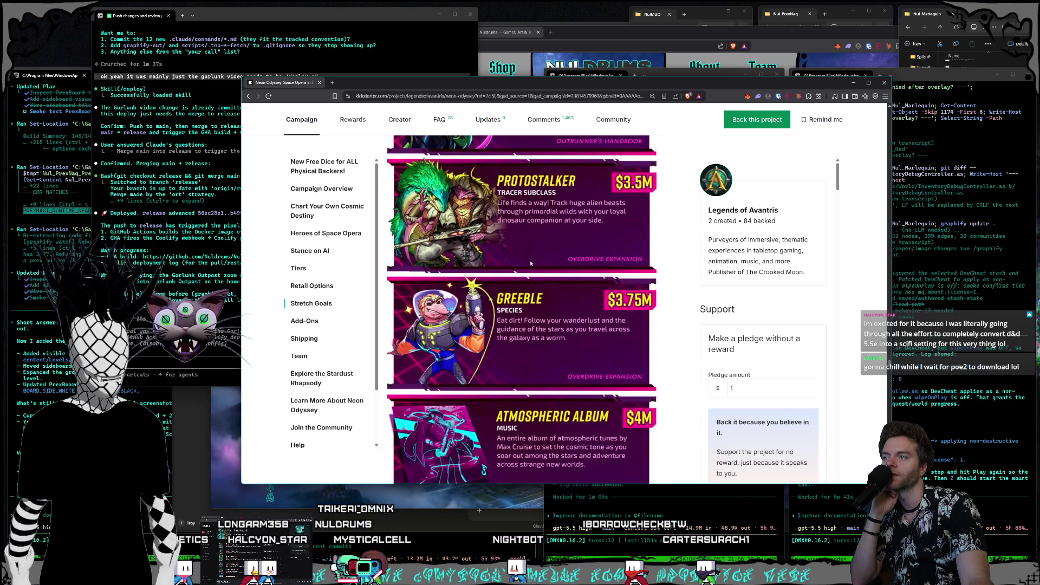
scroll(530, 263, "down", 2)
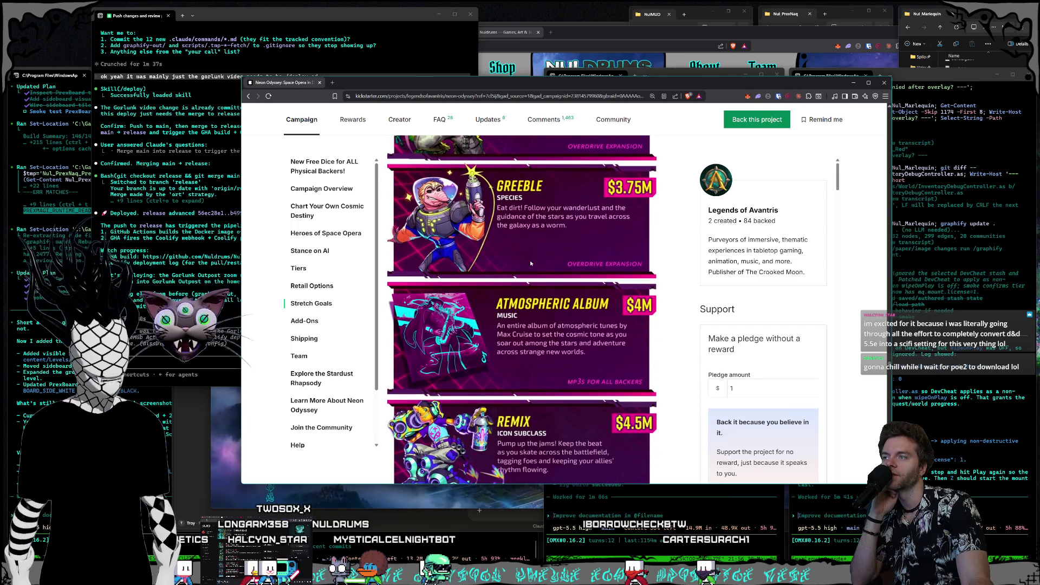
scroll(530, 263, "down", 1)
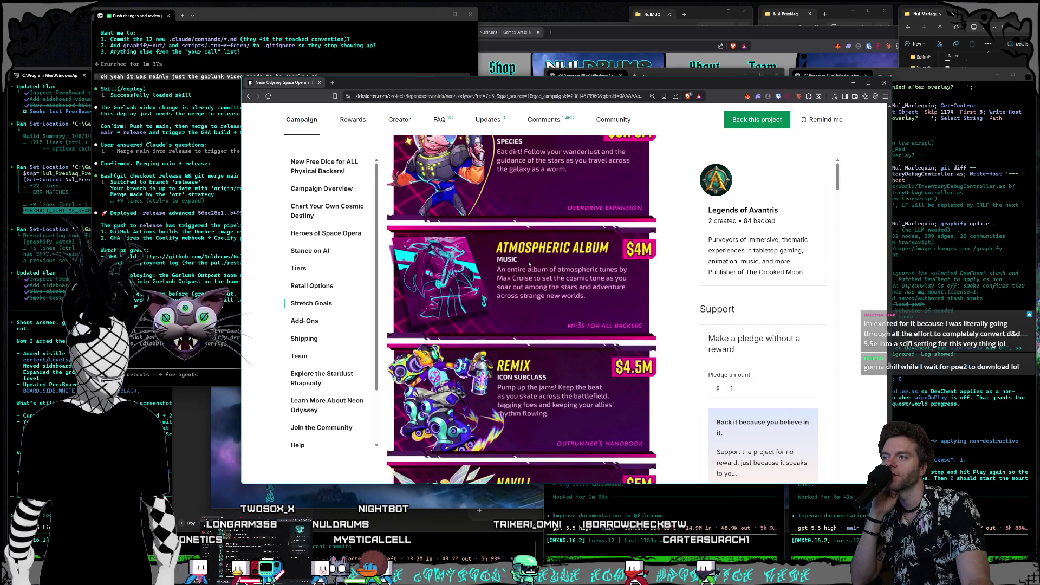
scroll(529, 264, "up", 2)
scroll(529, 264, "down", 3)
scroll(530, 264, "down", 9)
scroll(528, 264, "down", 20)
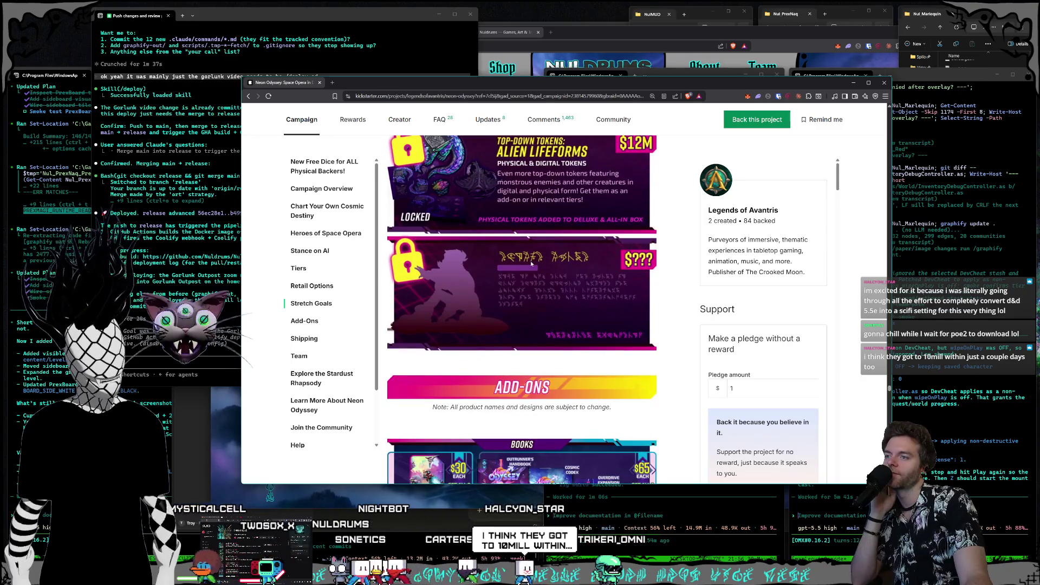
Step: Open the Creator tab showing Legends of Avantris with 2 created and 84 backed projects
scroll(530, 264, "up", 3)
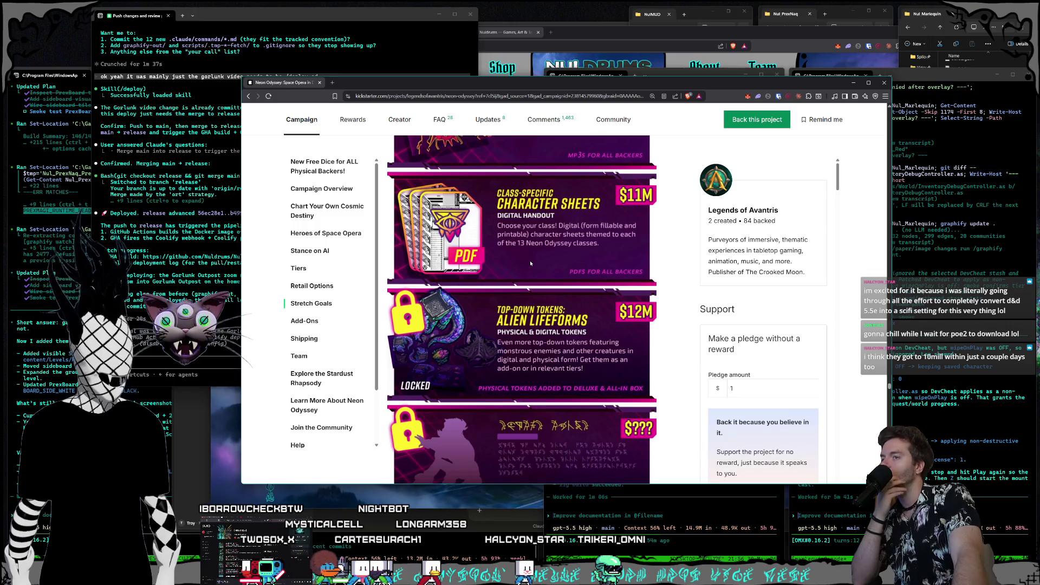
scroll(531, 262, "down", 2)
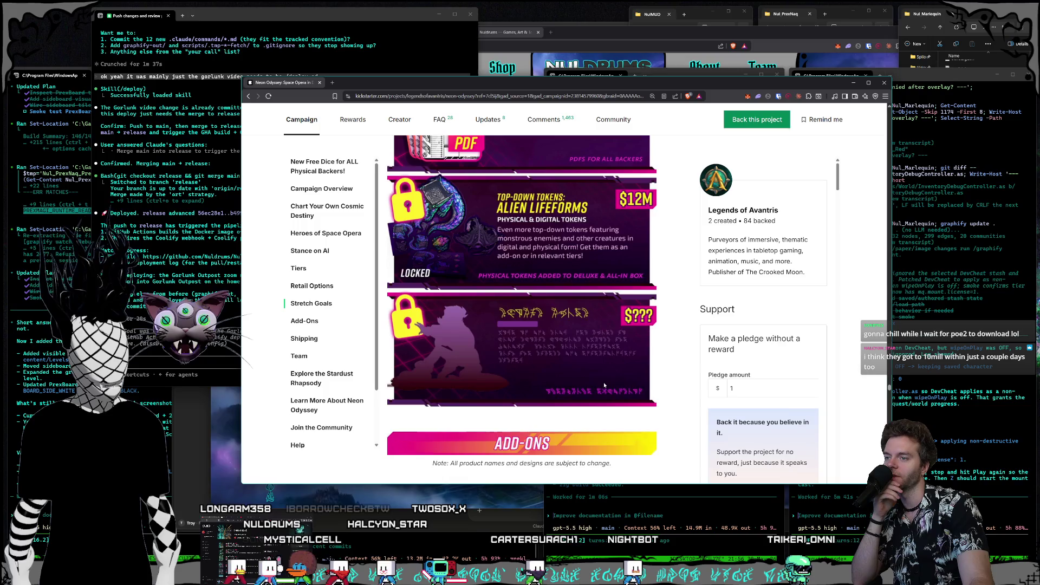
scroll(603, 382, "down", 5)
scroll(603, 389, "up", 5)
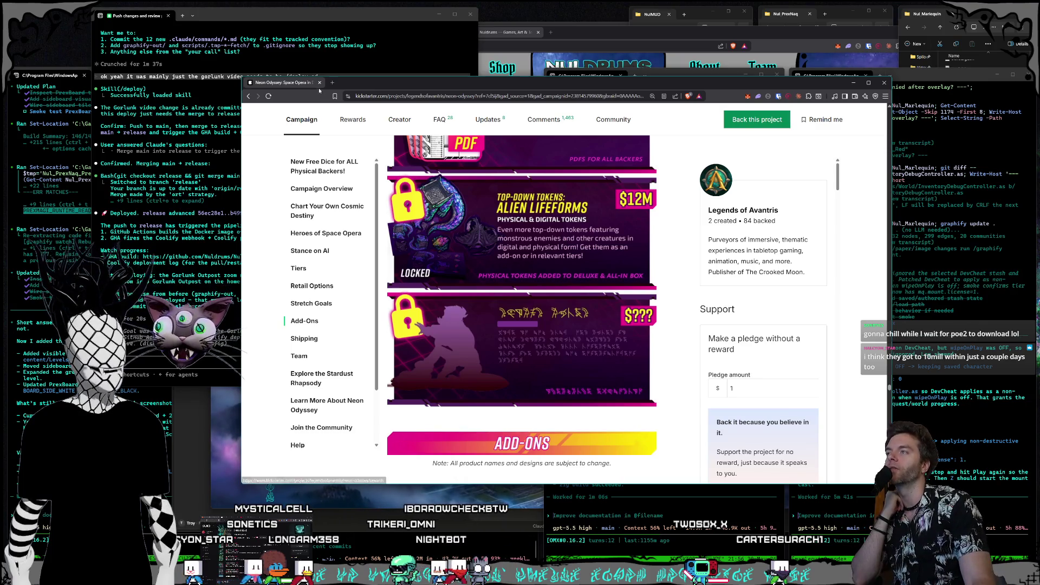
left_click(780, 212)
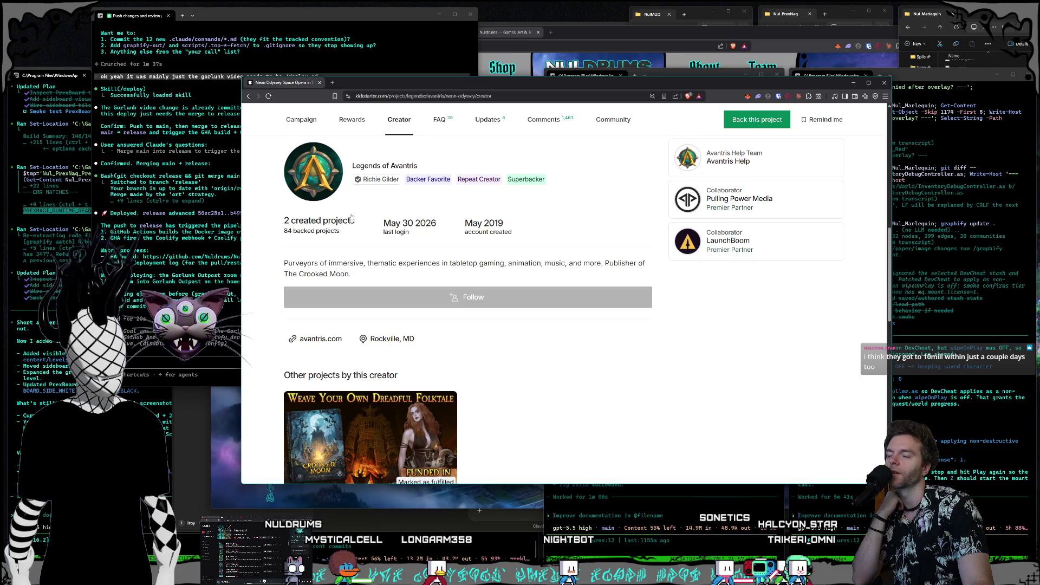
Step: Close the Kickstarter campaign page and switch to the Nul_Marlequin project window
left_click(319, 83)
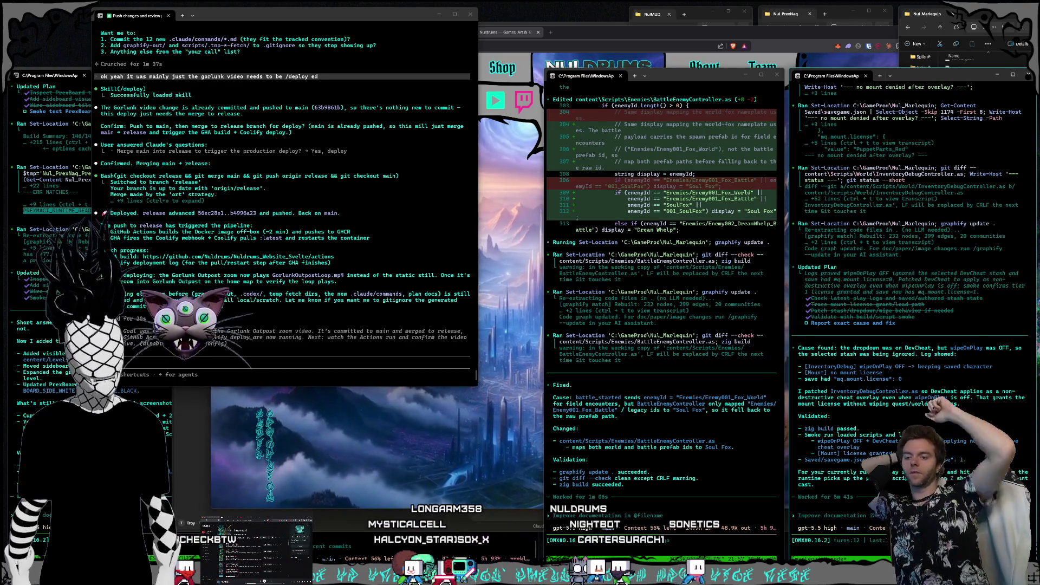
left_click(979, 15)
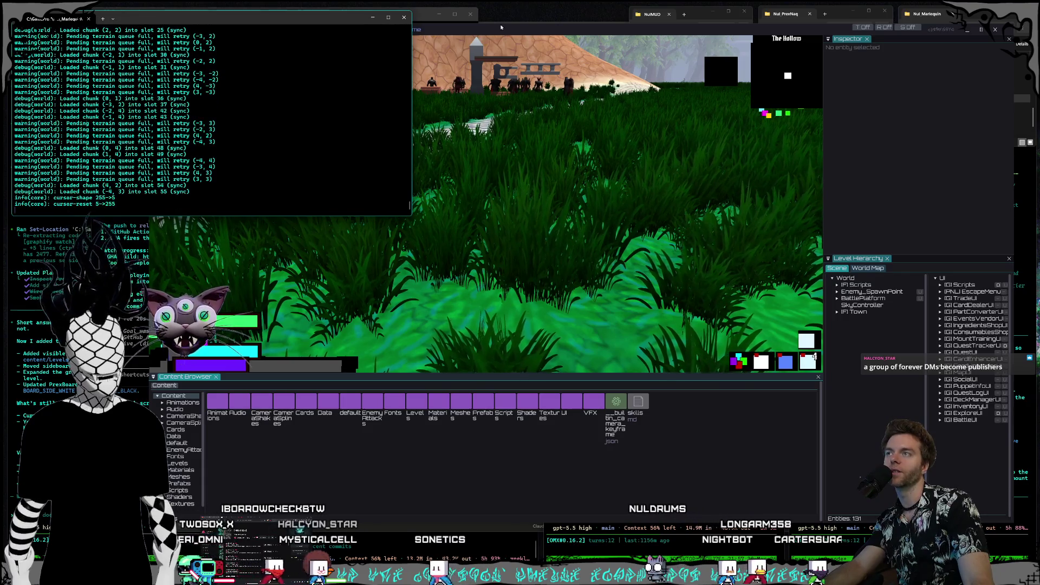
Step: Bring the enlarged Marlequin editor window with The Hollow grassland level to the front
left_click_drag(502, 31, 514, 28)
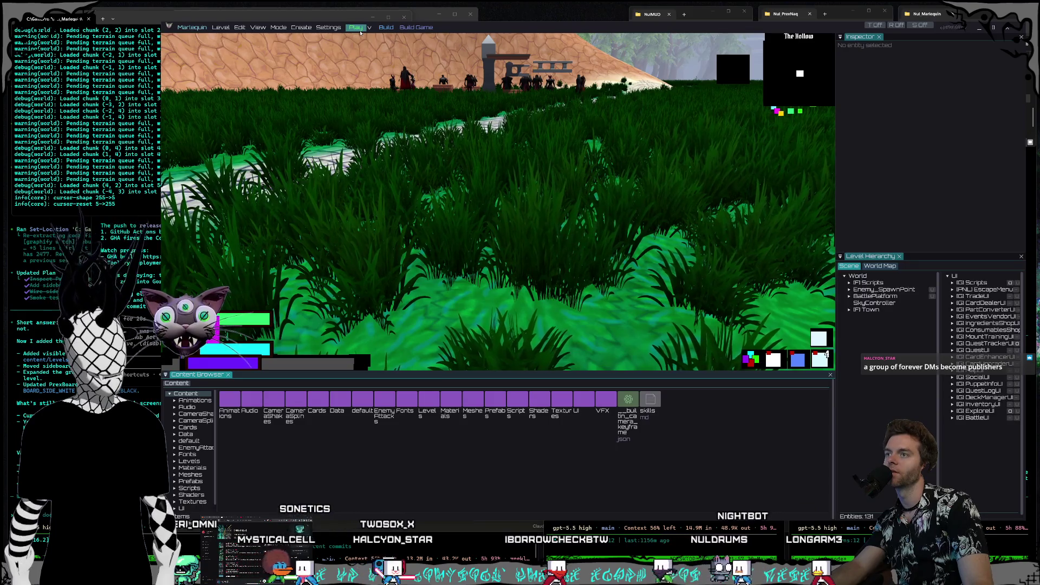
Step: Start a playtest and ride the millipede along the cobbled path onto the cracked desert sand
left_click(356, 27)
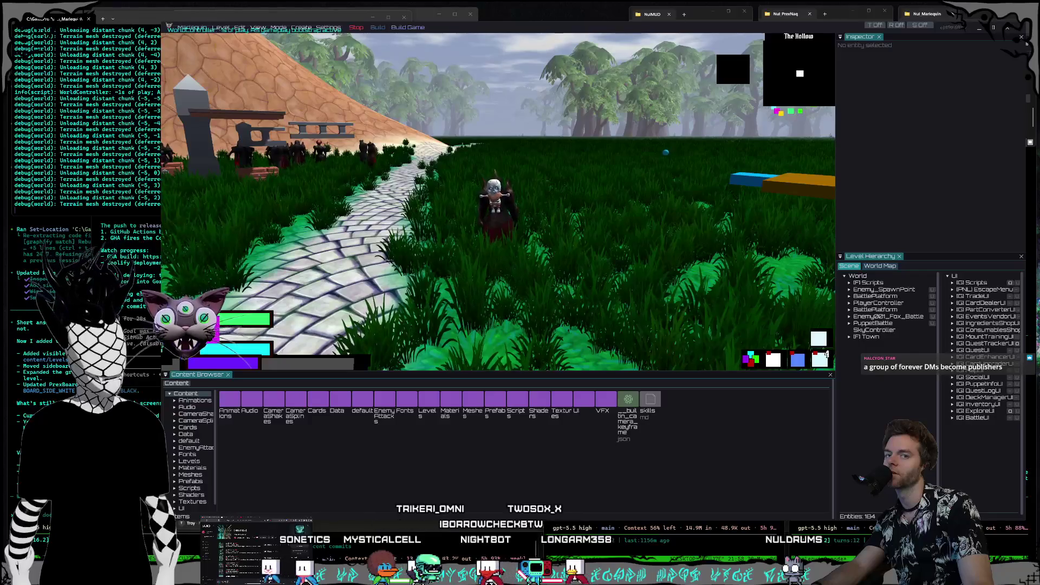
key("w")
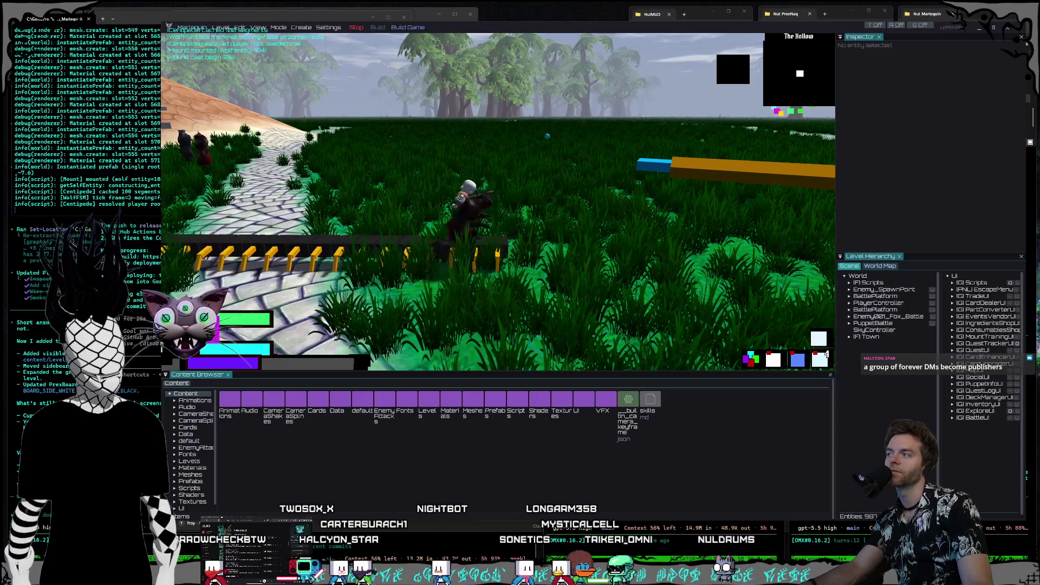
key("w")
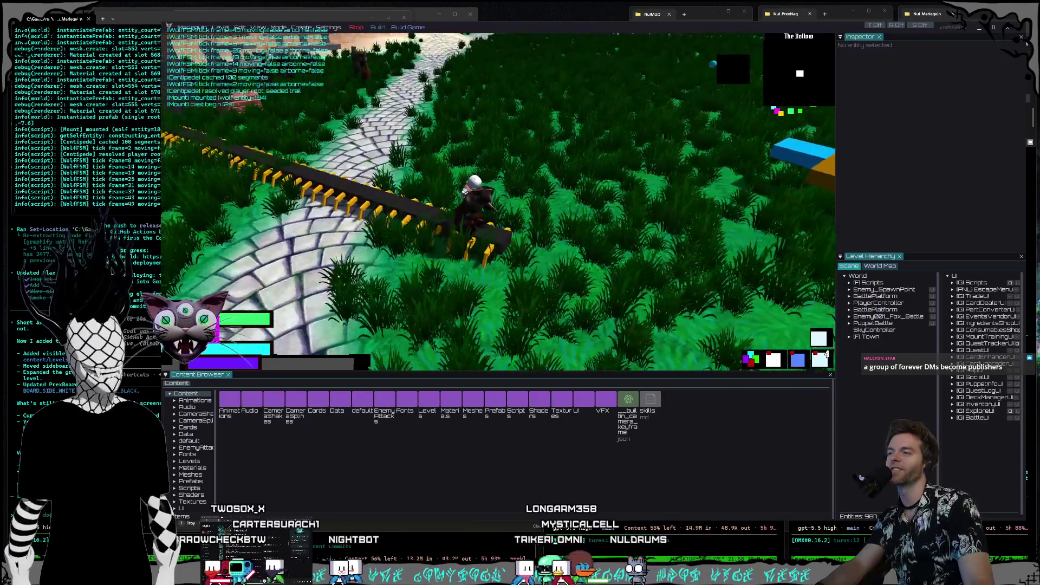
key("w")
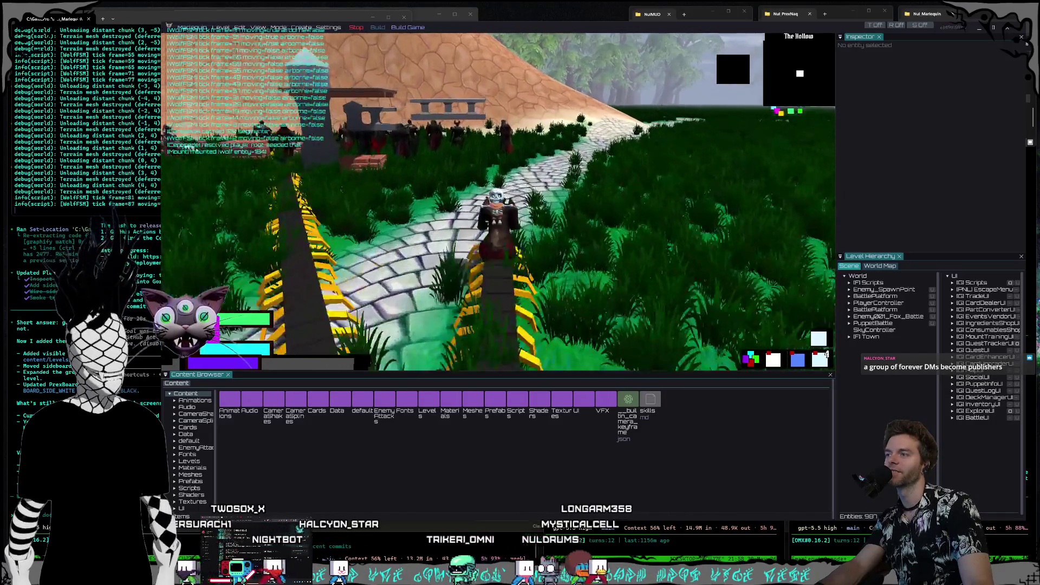
key("w")
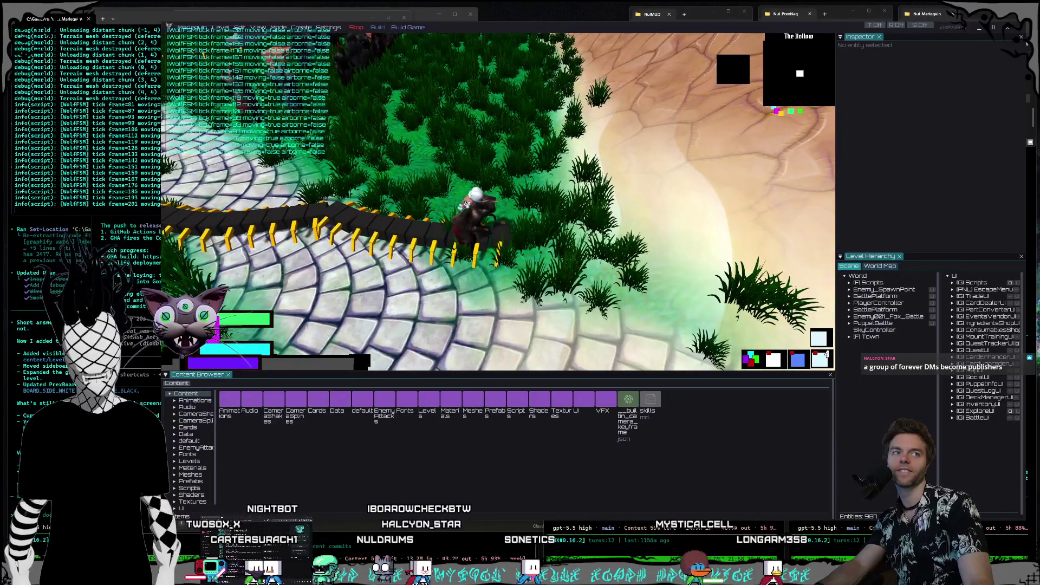
key("w")
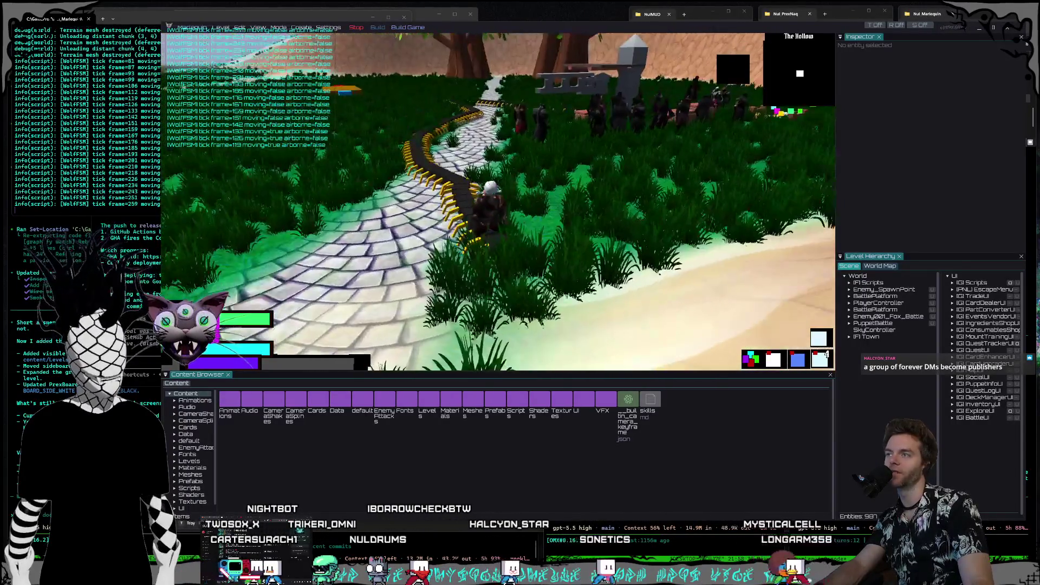
key("w")
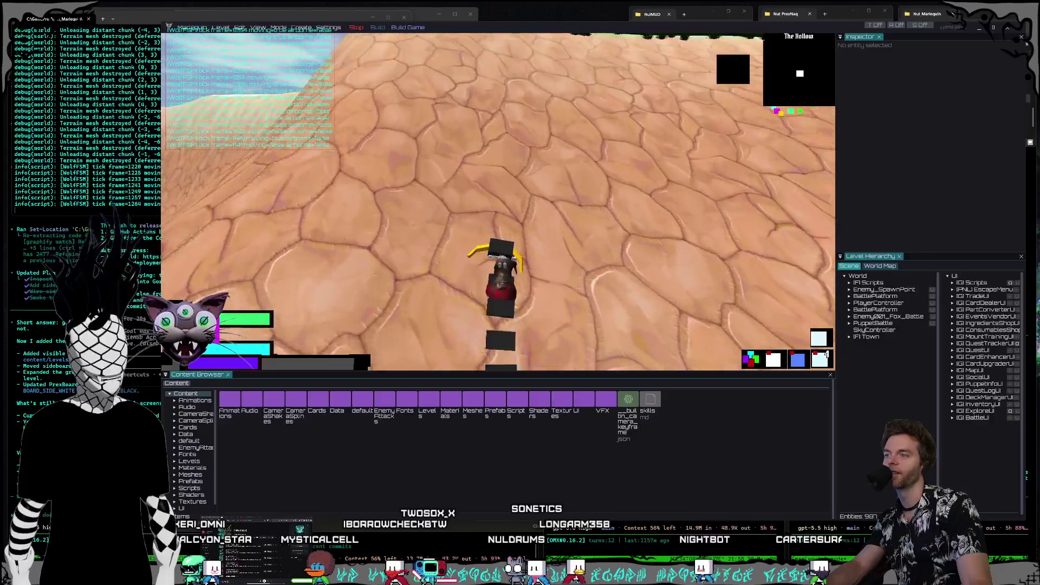
Step: Make the millipede jump several times in a row across the dunes
key("space")
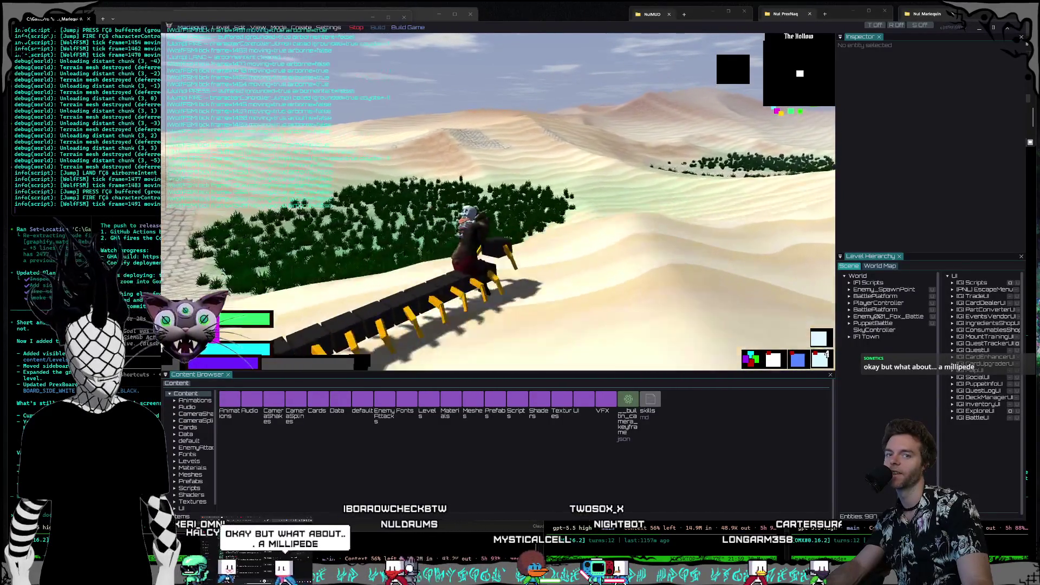
key("space")
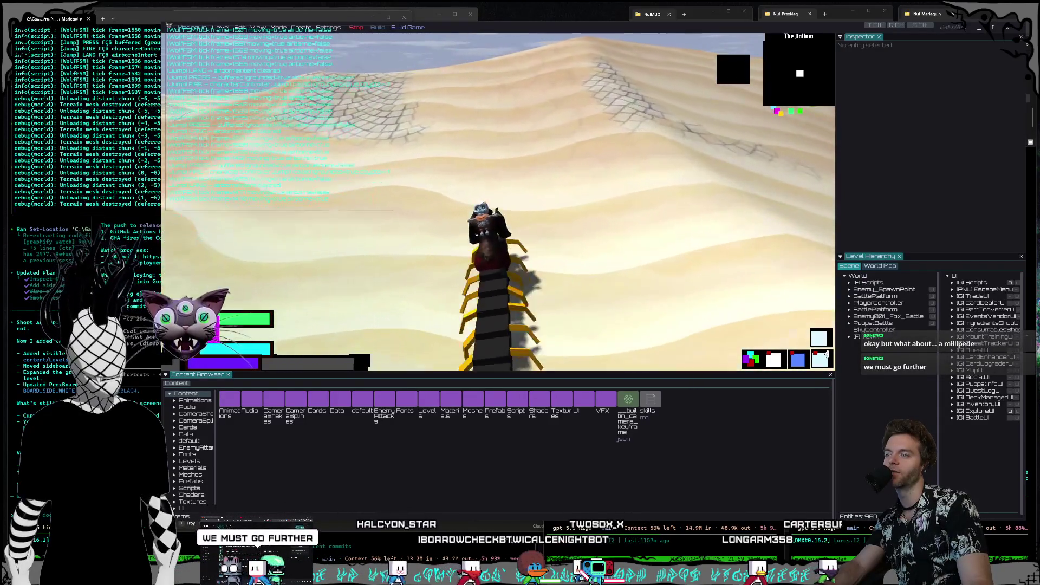
key("space")
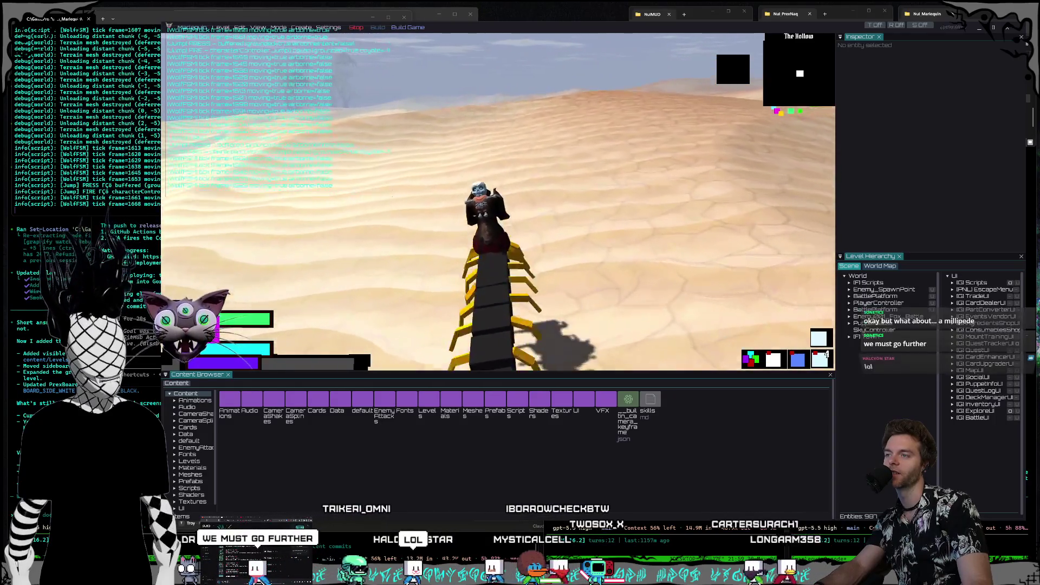
key("space")
key("space")
key("space")
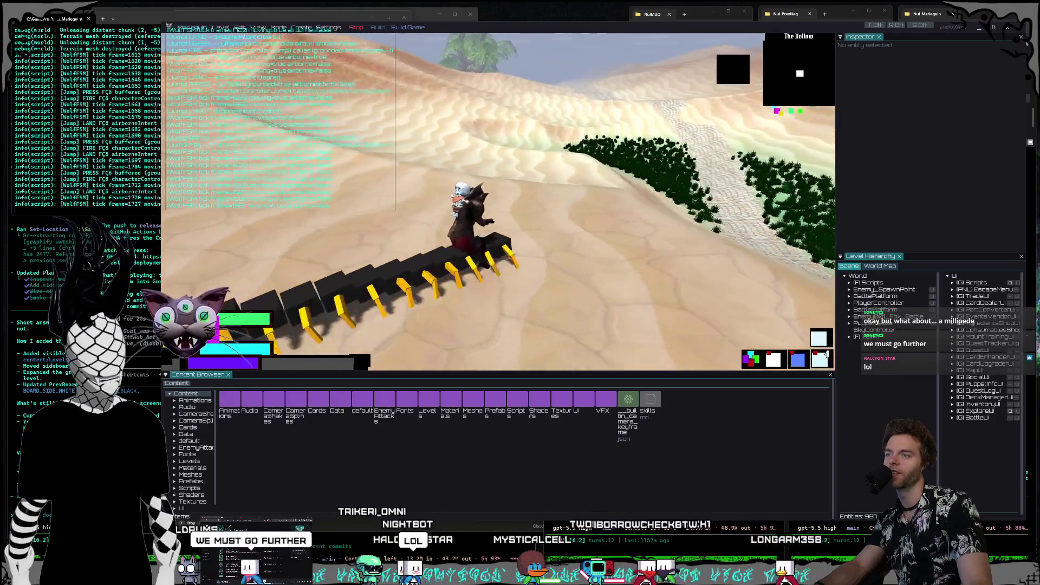
key("space")
key("space")
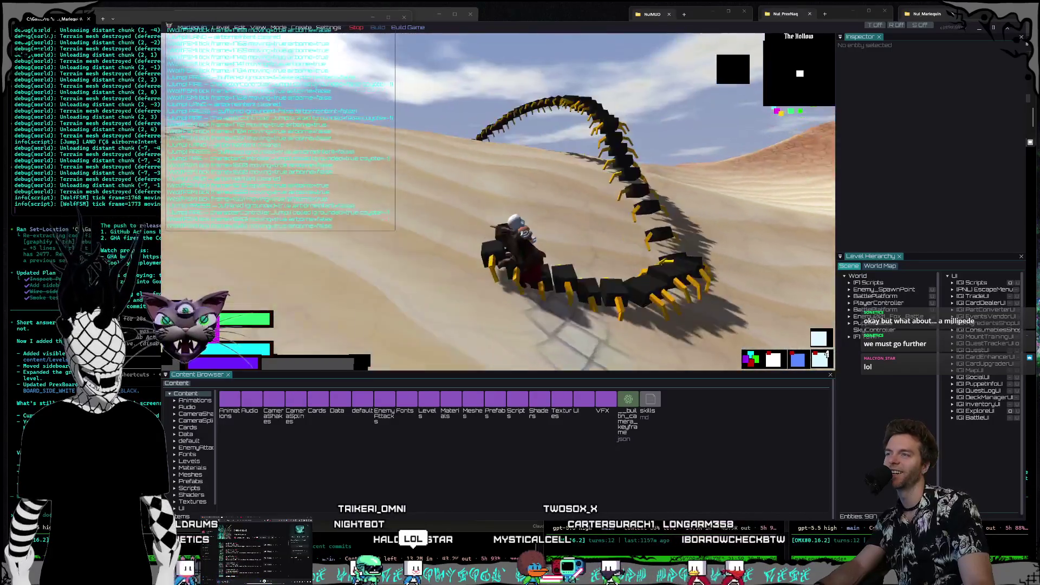
key("space")
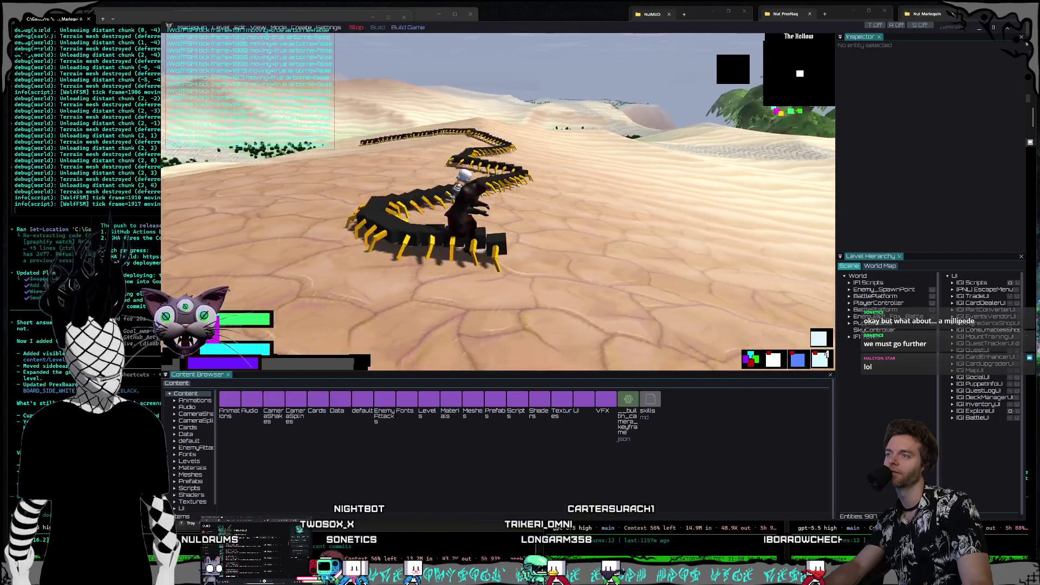
Step: Steer the millipede through the green shrubs and curve it around across the dunes
key("w")
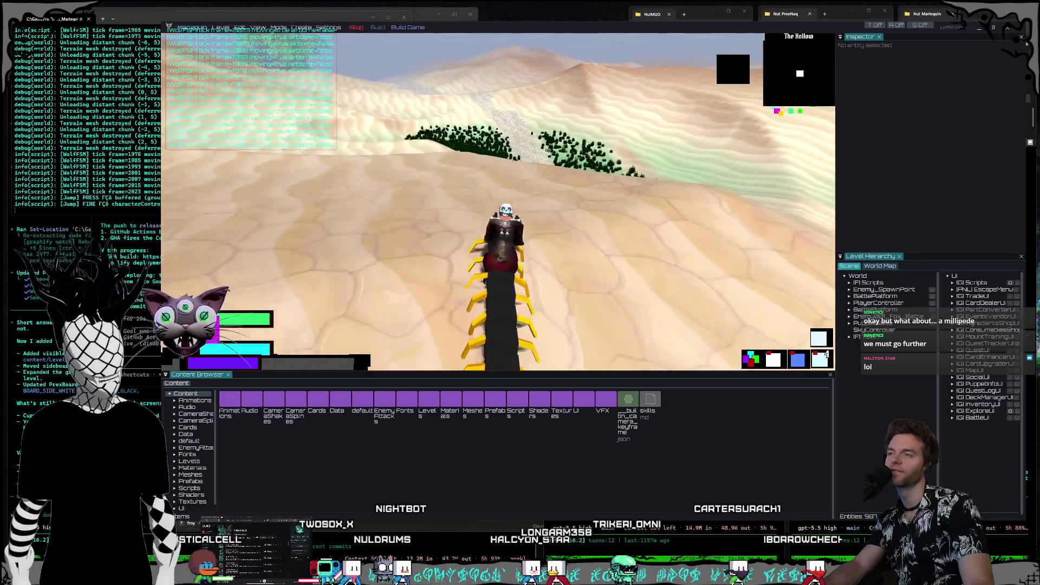
key("space")
key("w")
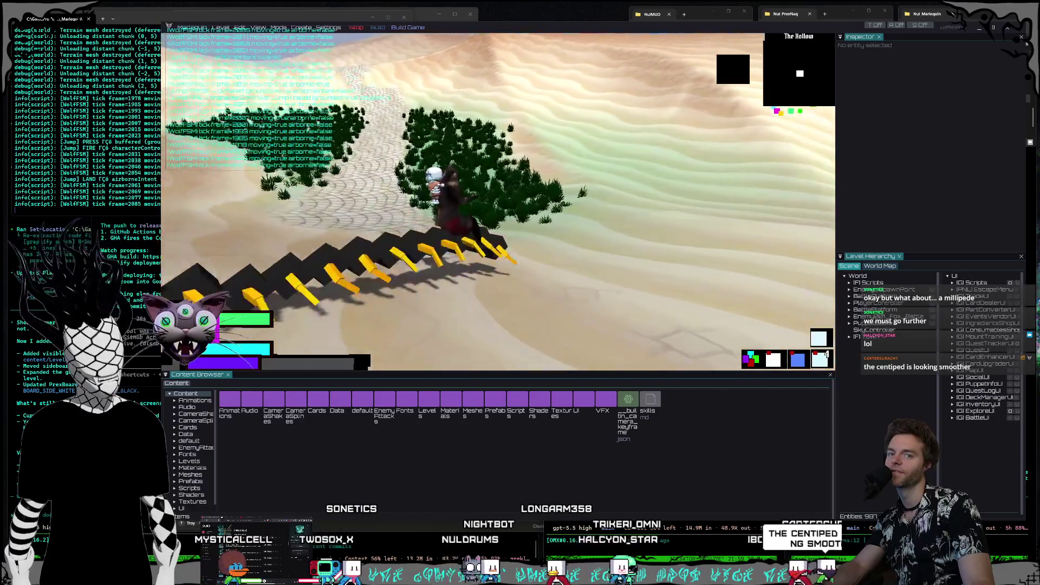
key("w")
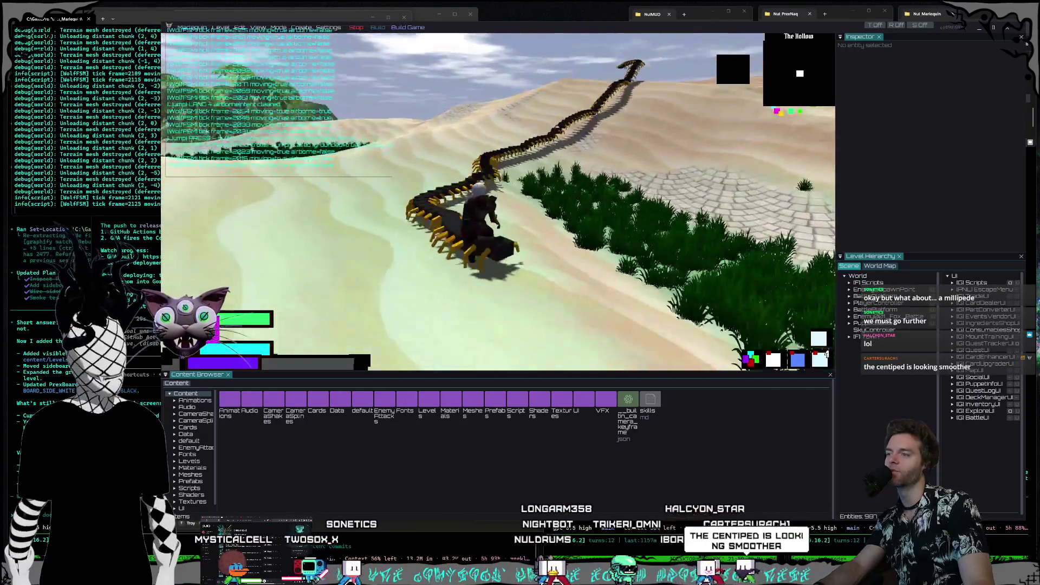
key("w")
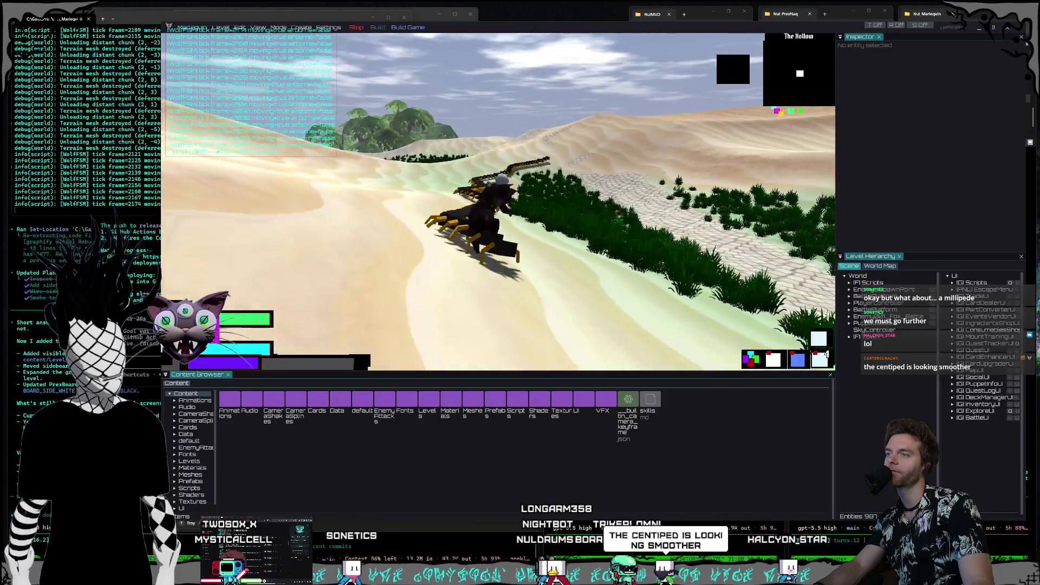
key("w")
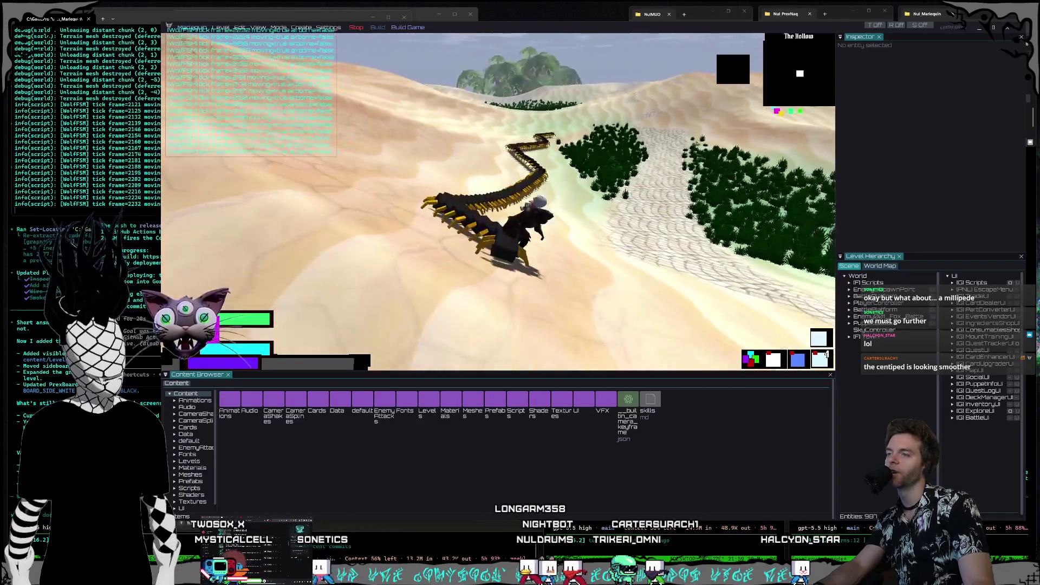
key("w")
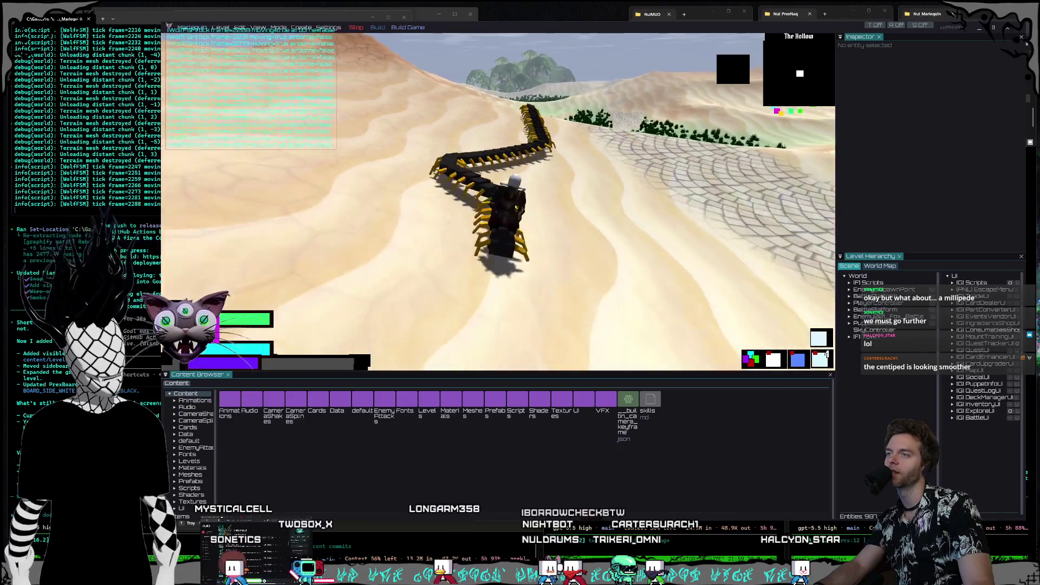
key("w")
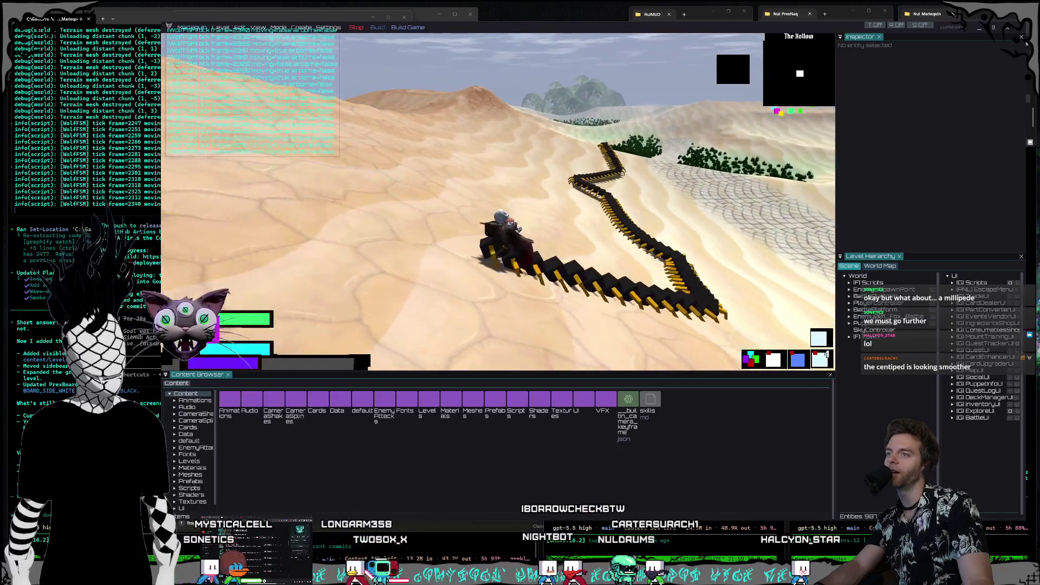
key("w")
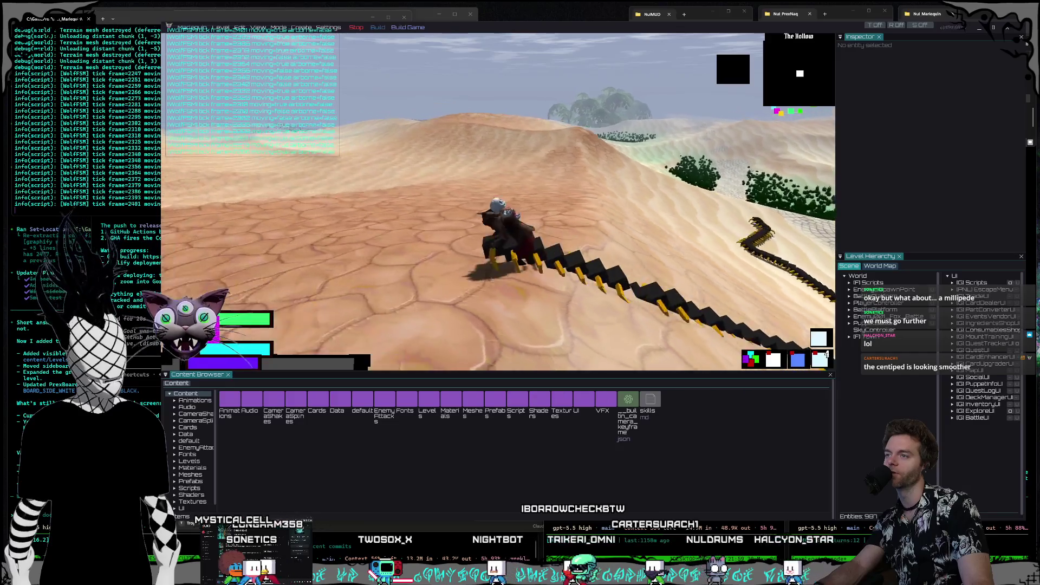
key("w")
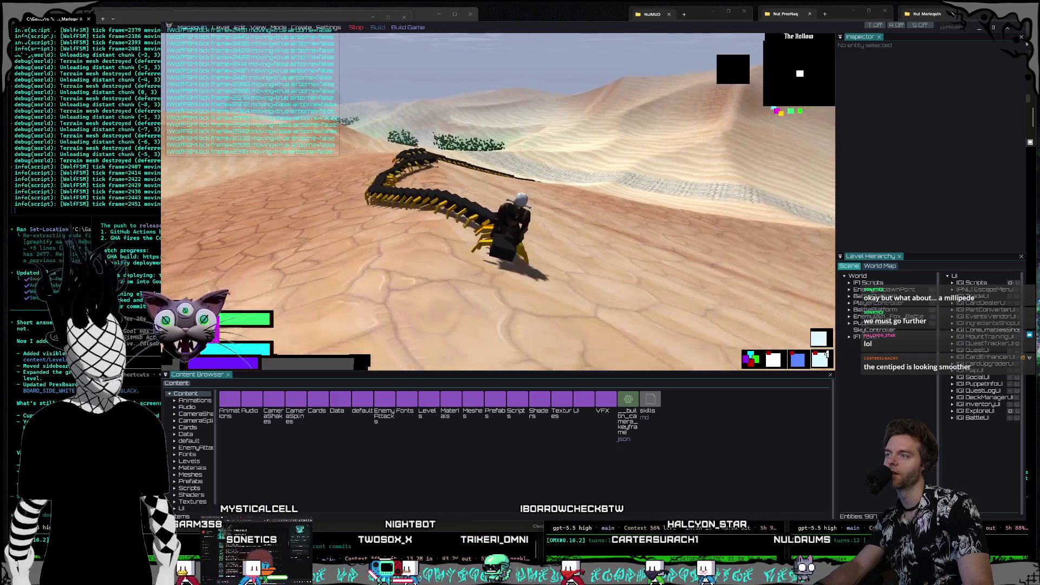
key("w")
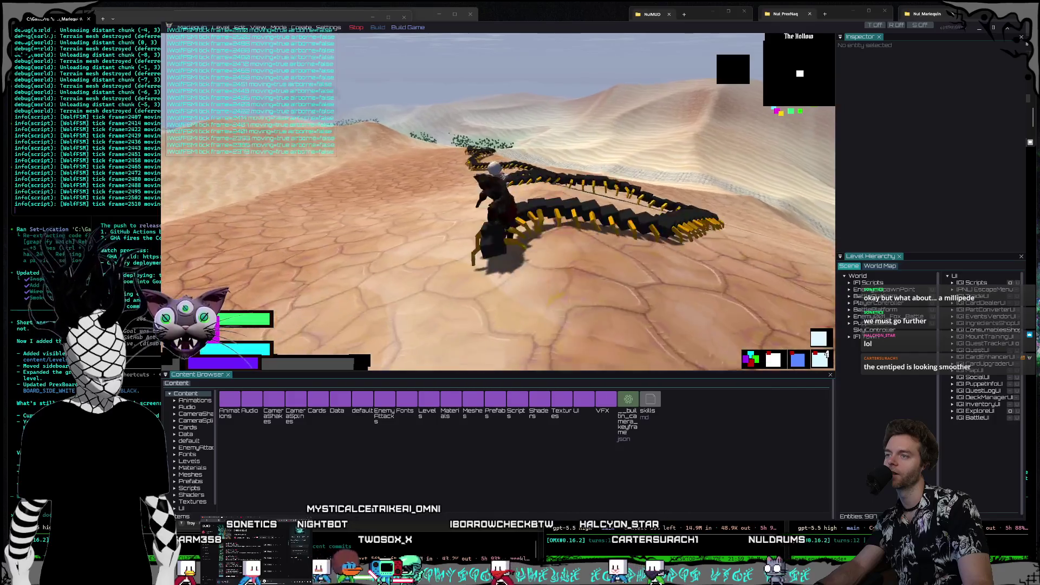
key("w")
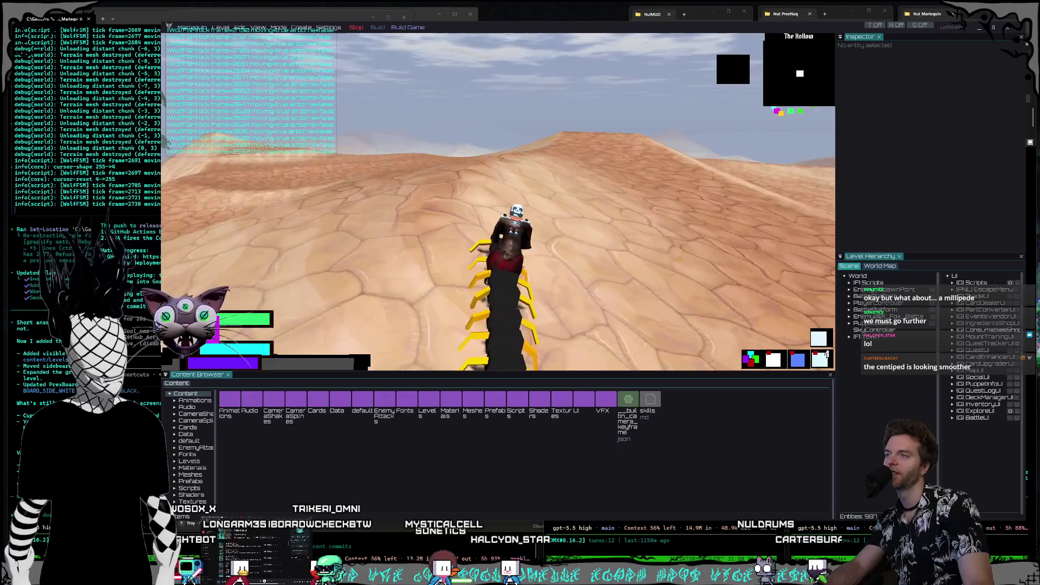
Step: Ride up the dune and over the cracked sand toward the trees, jumping once
key("w")
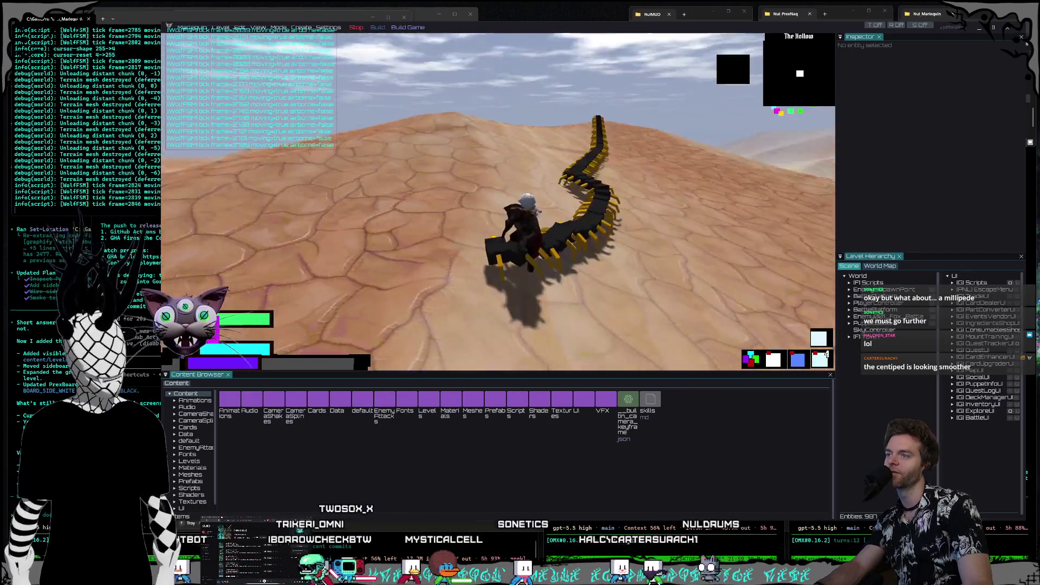
key("w")
key("w")
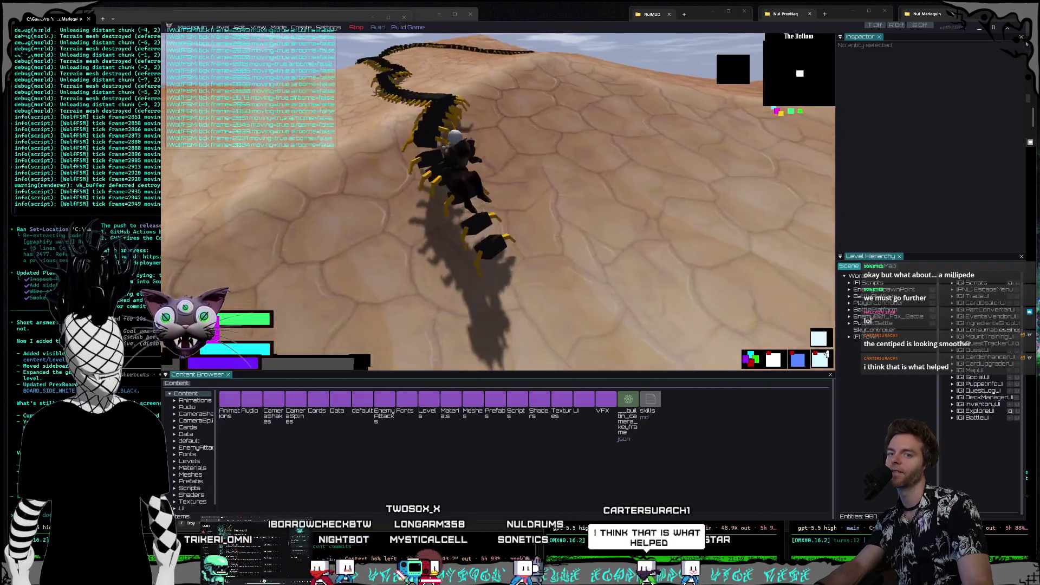
key("w")
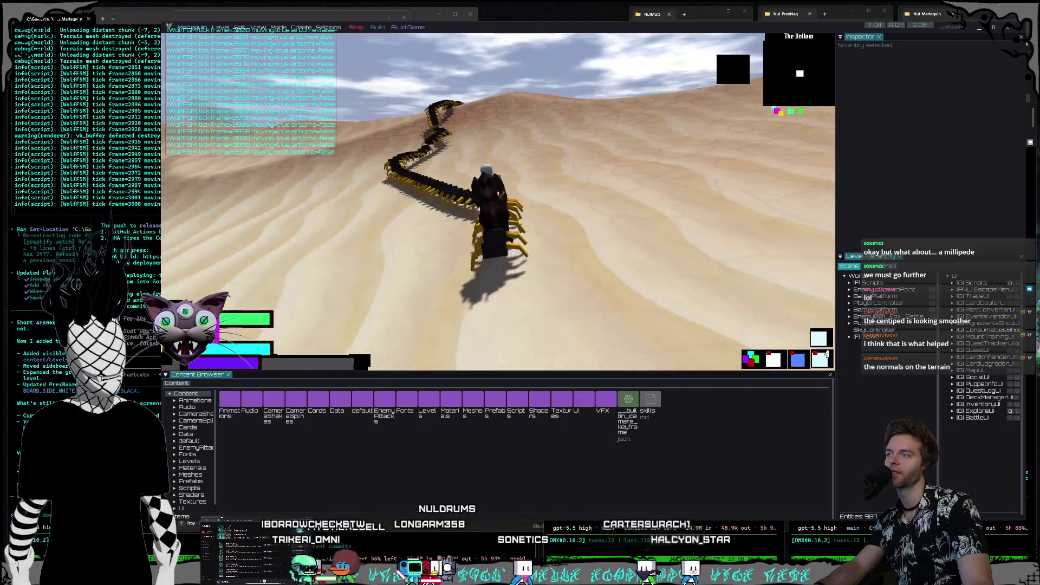
key("w")
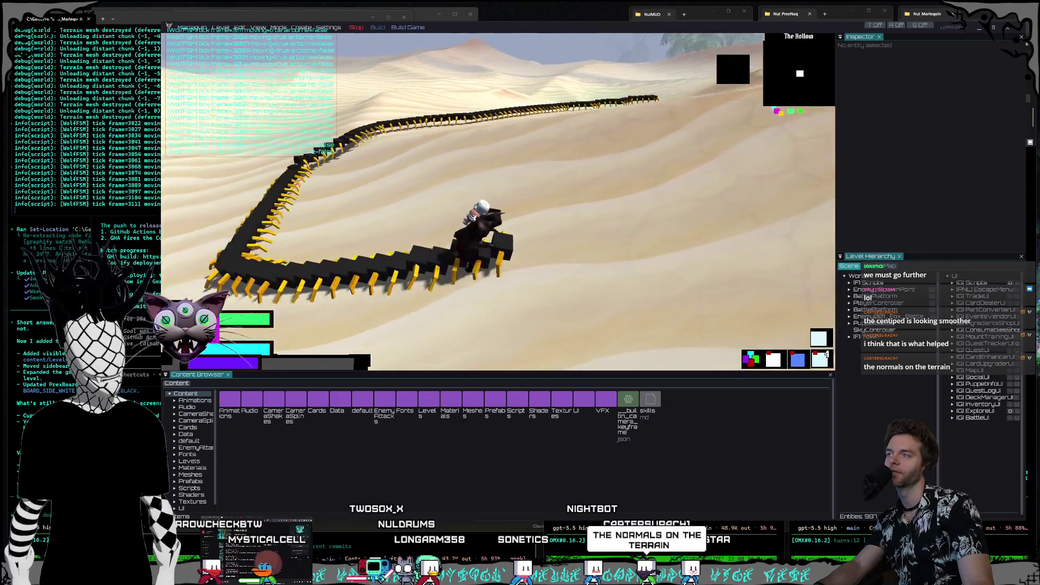
key("w")
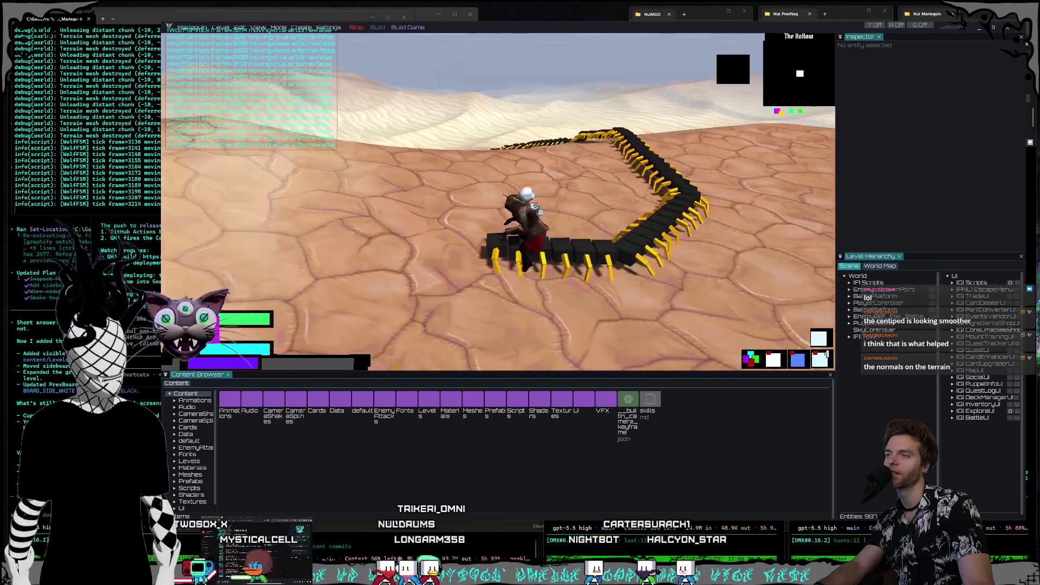
key("w")
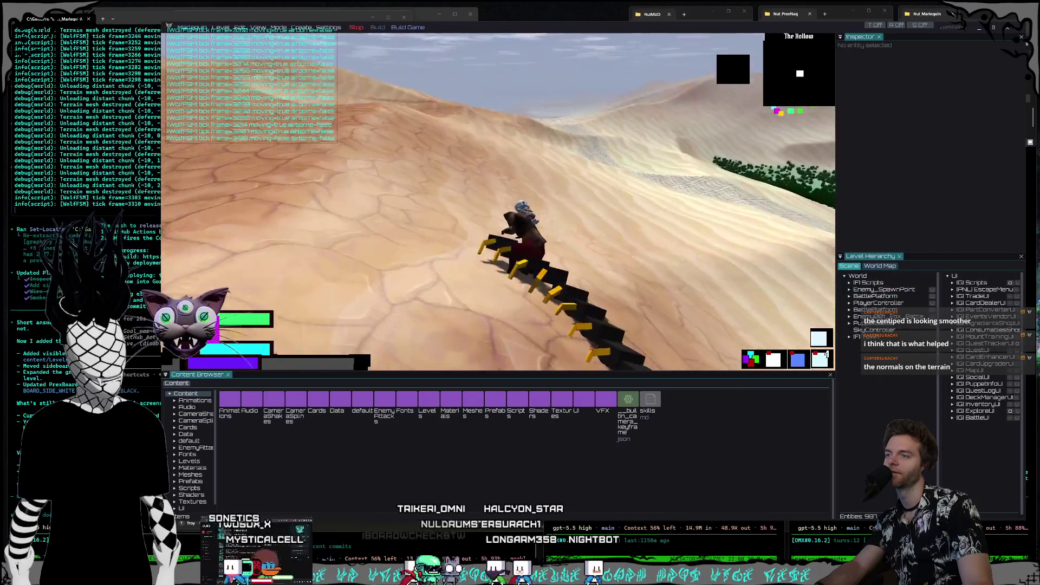
key("w")
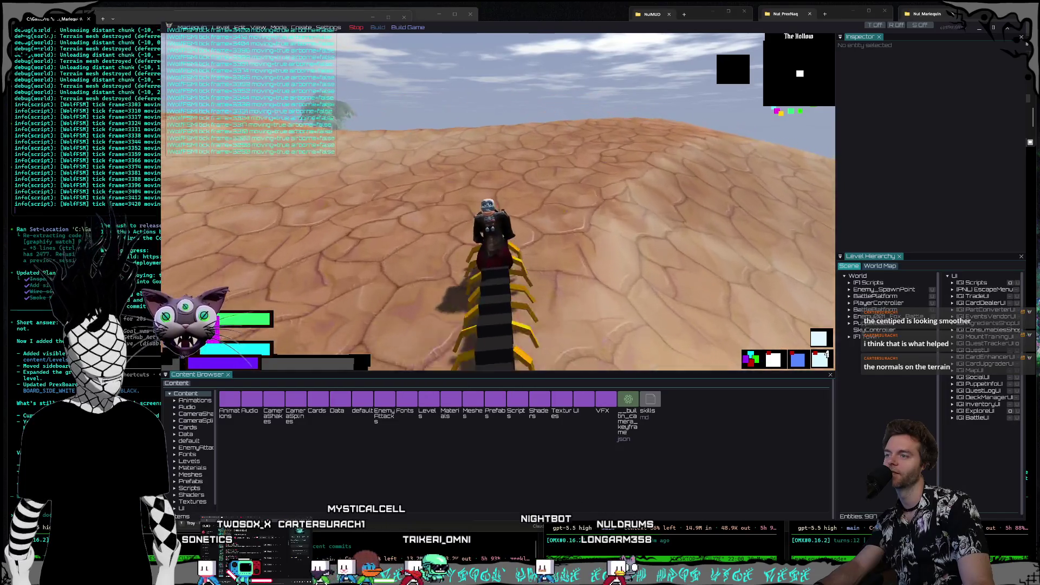
key("space")
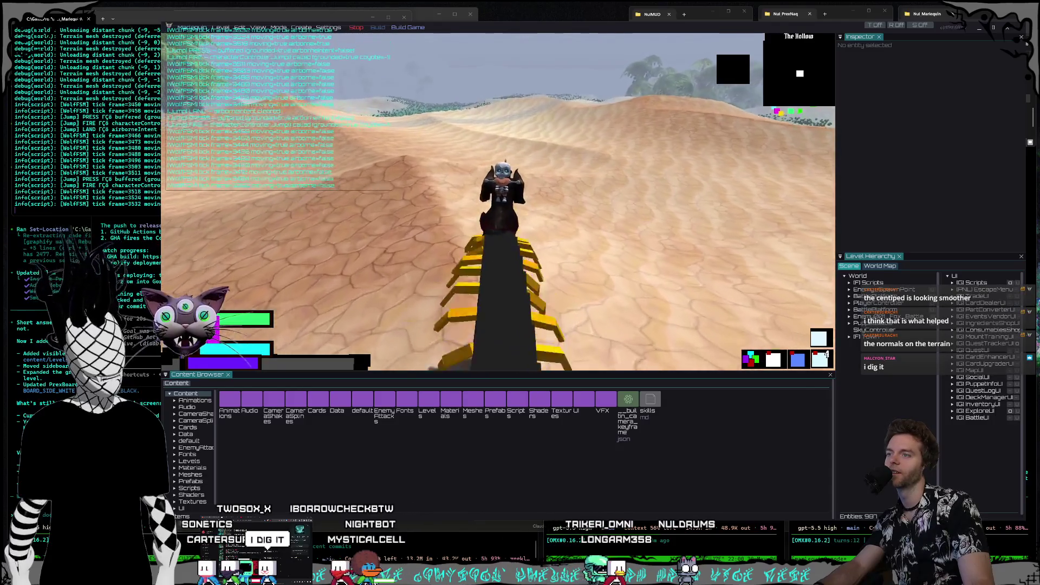
key("w")
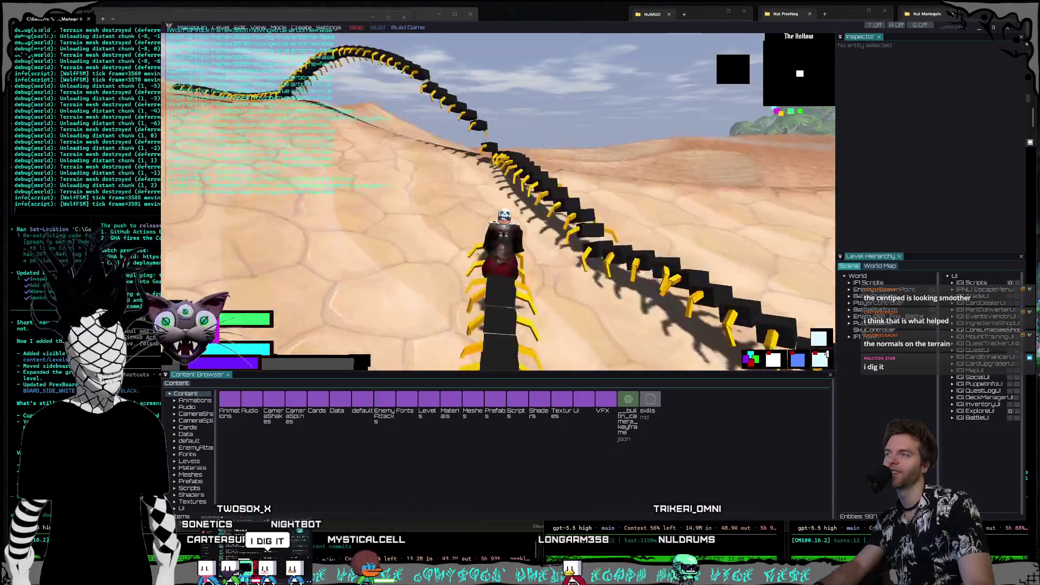
key("w")
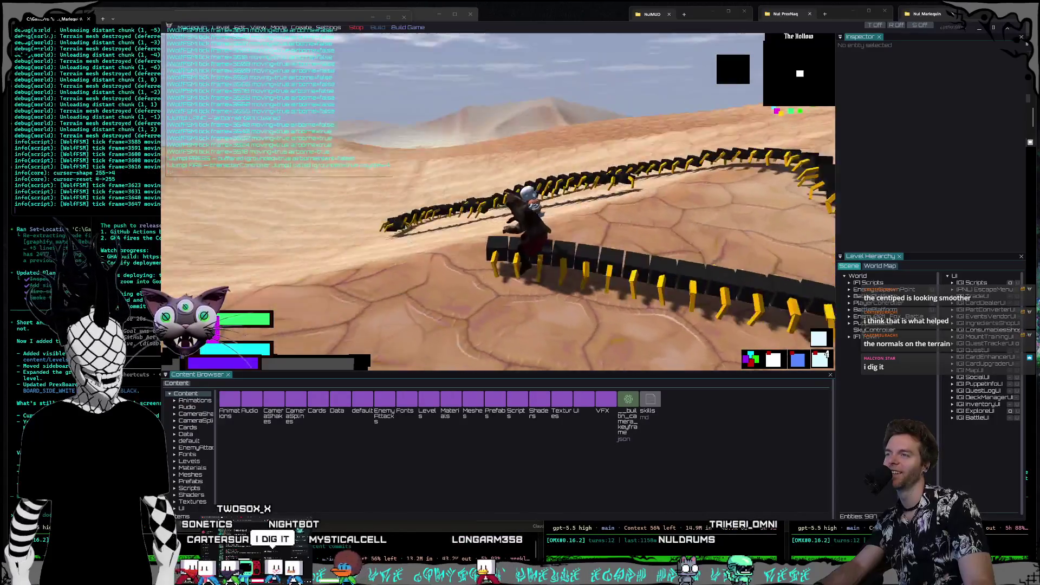
key("w")
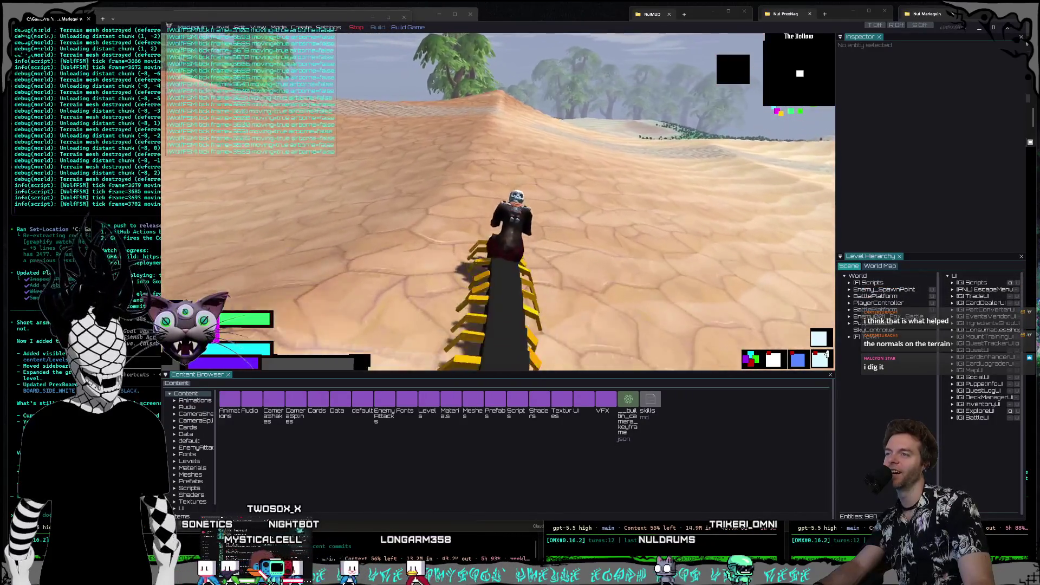
key("w")
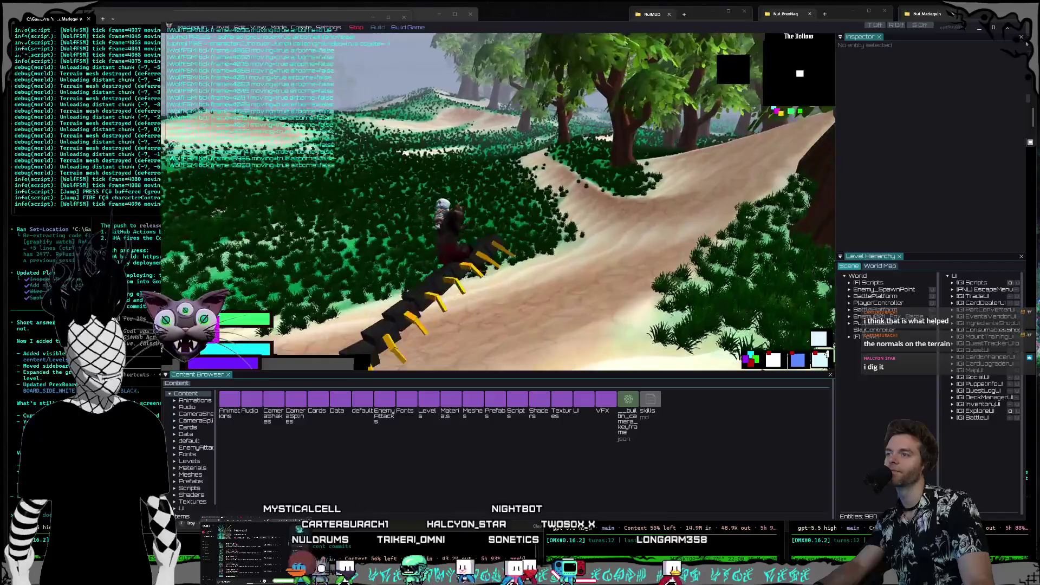
Step: Ride through the dense grass, down the sandy slope and past the trees into open grassland
key("a")
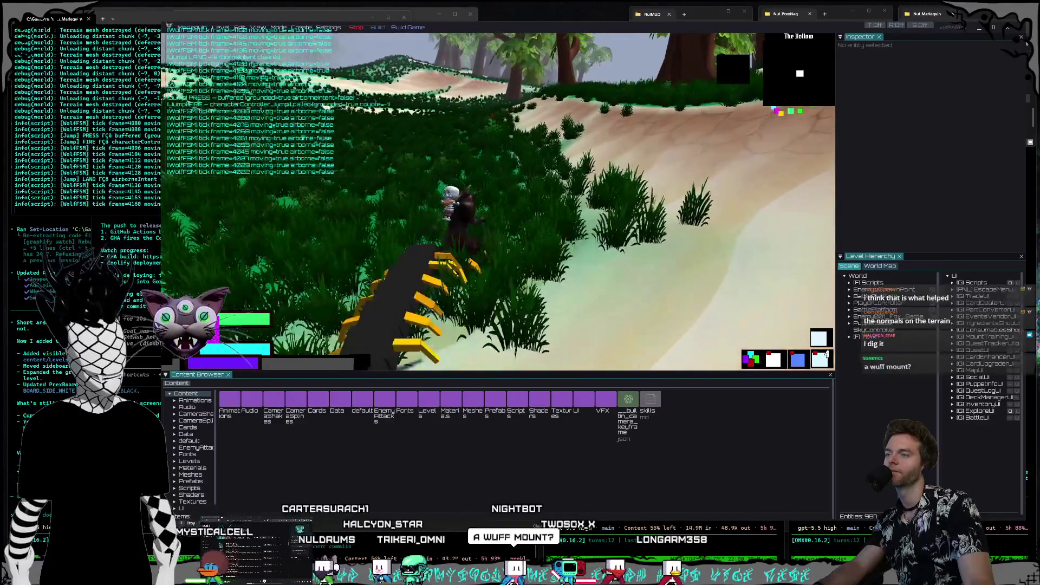
key("w")
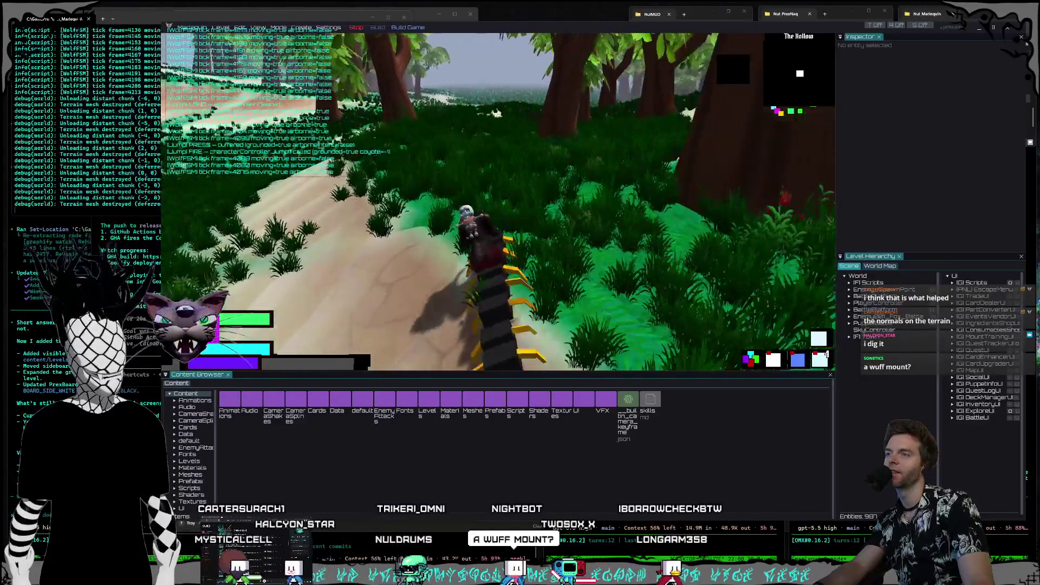
key("w")
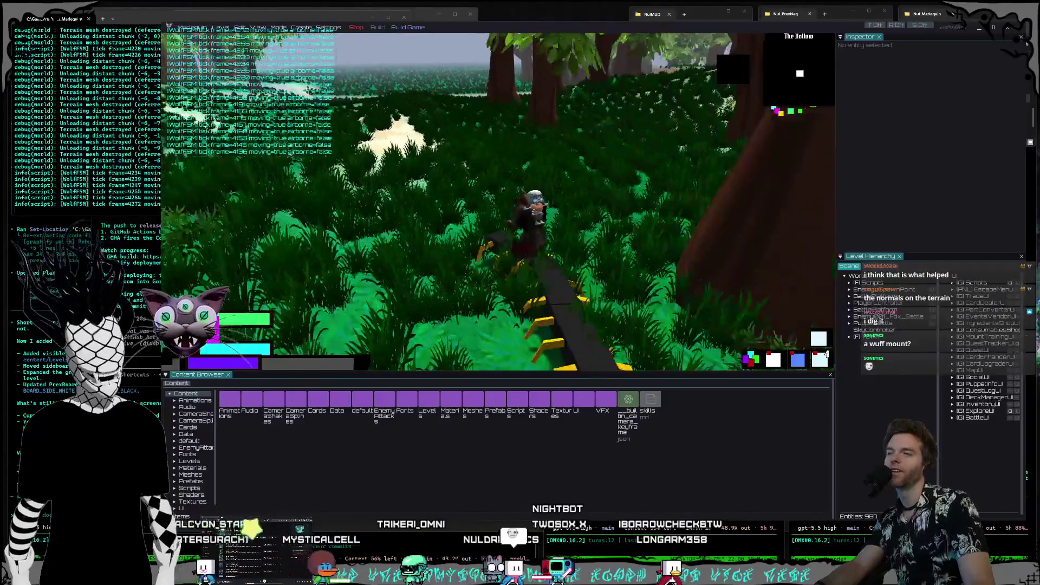
key("a")
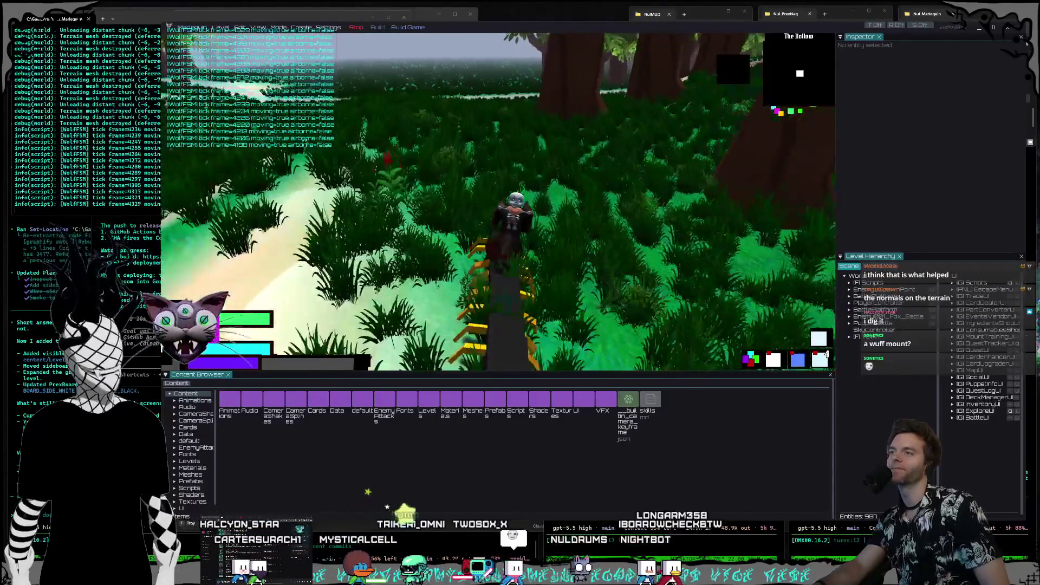
key("d")
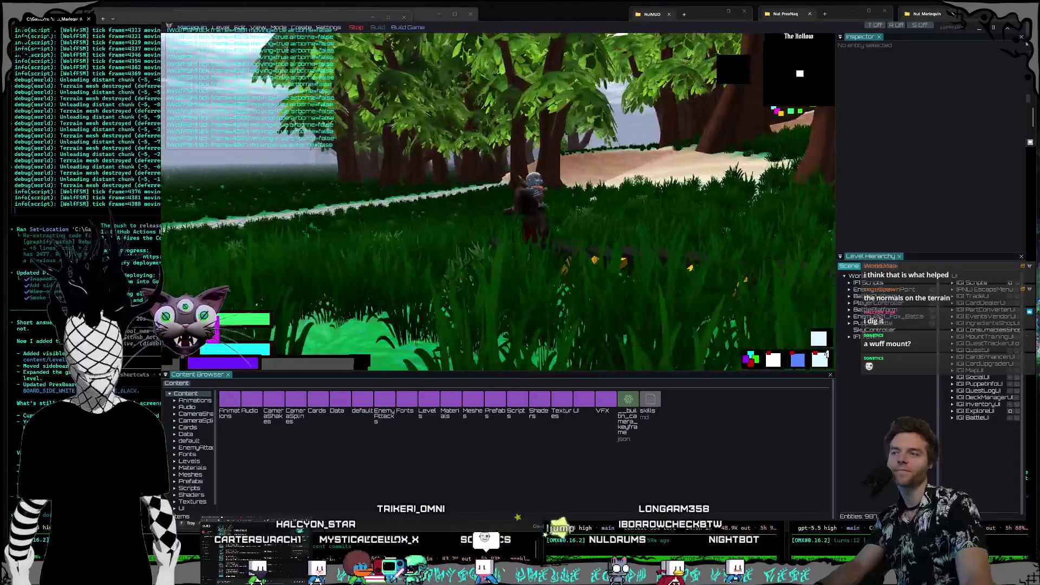
key("s")
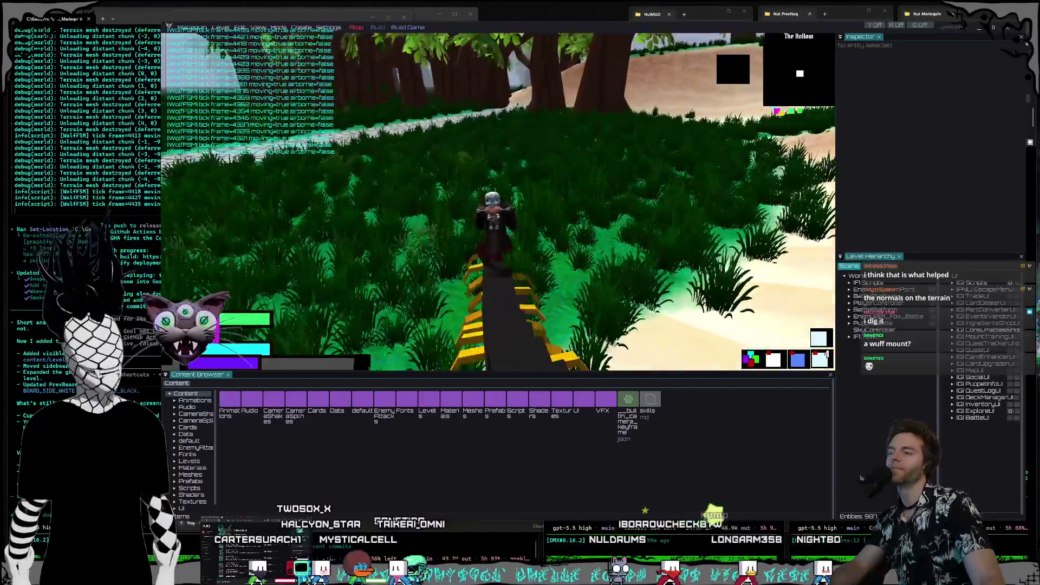
key("w")
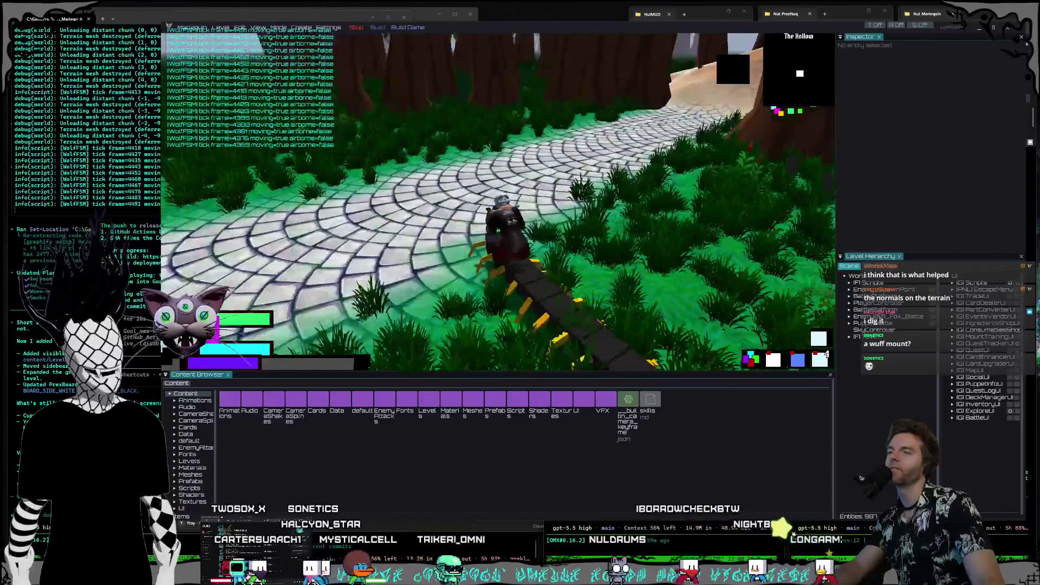
key("d")
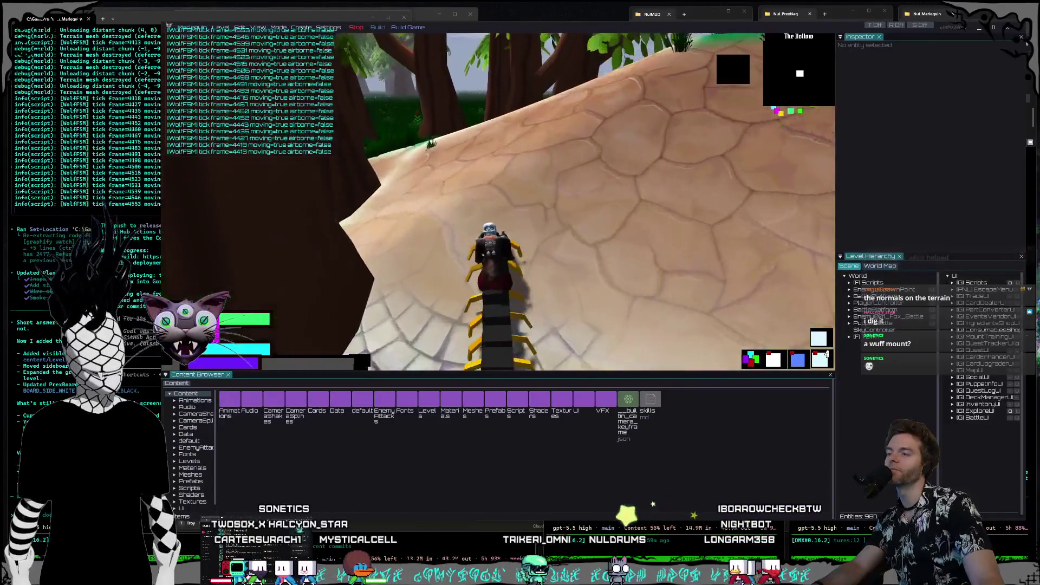
key("w")
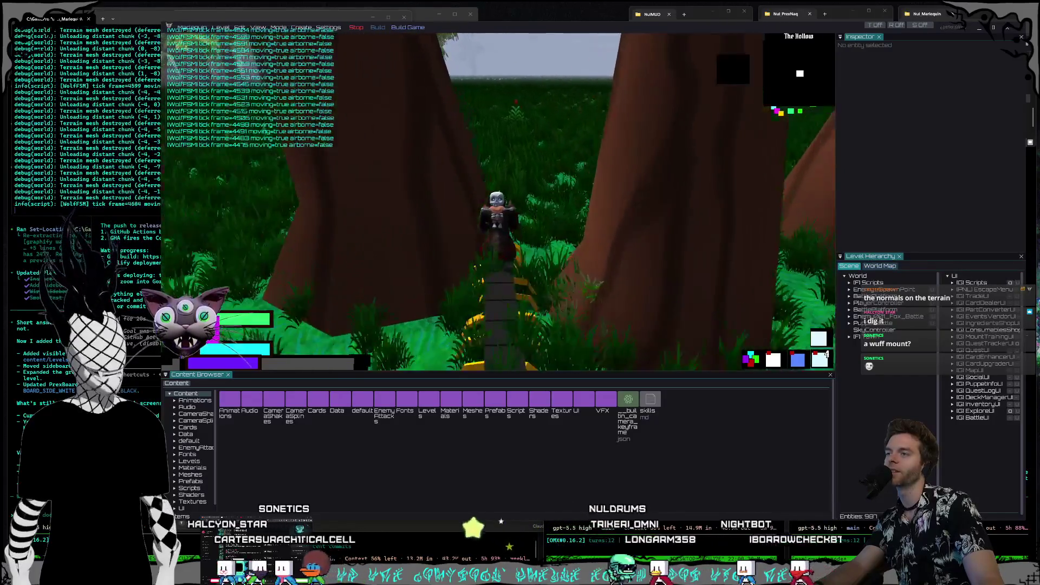
key("w")
key("d")
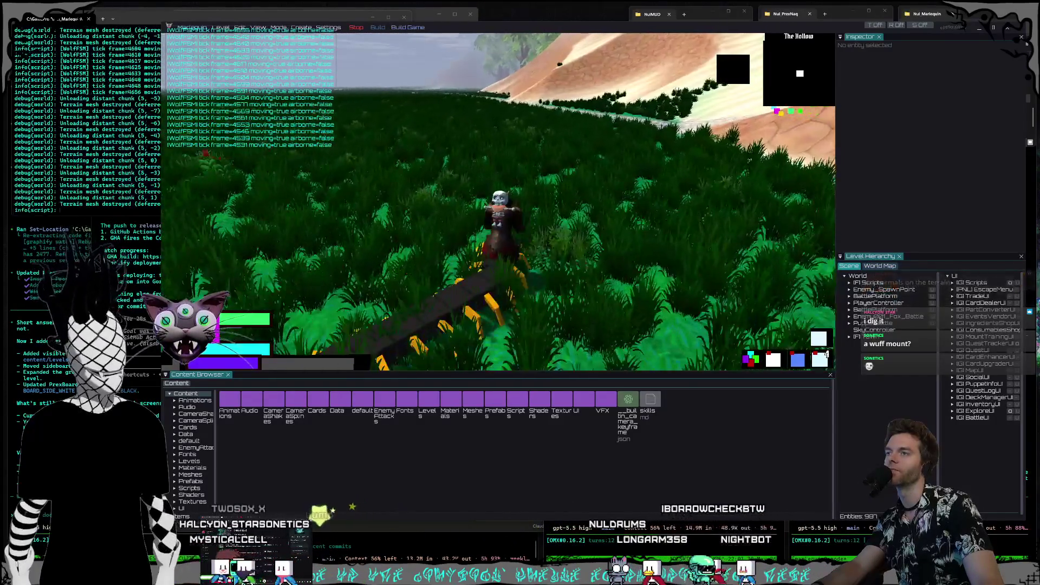
key("w")
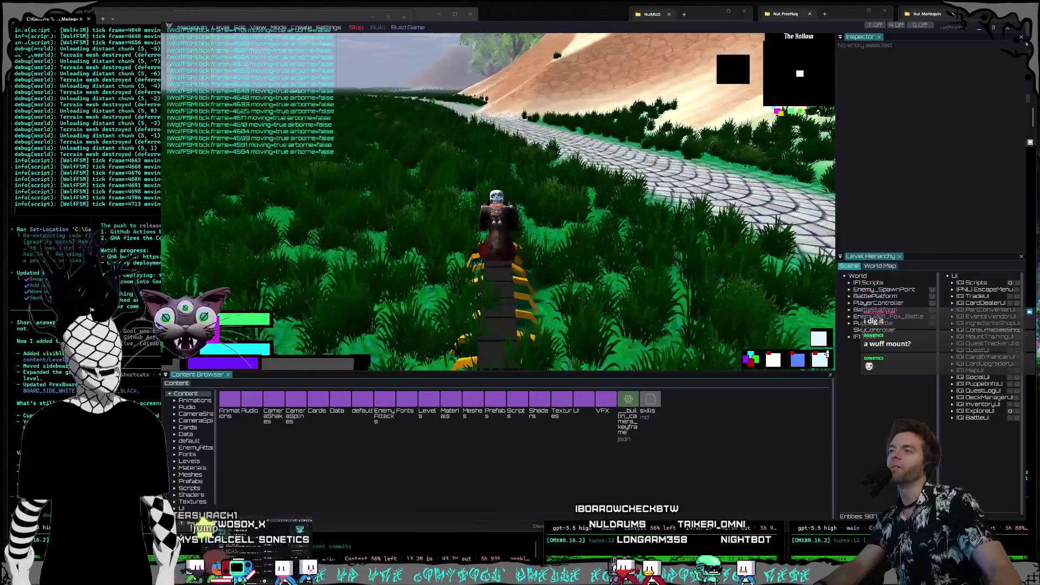
Step: Ride up the stone path toward the enemies and up the sandy hill, then stop the playtest
key("d")
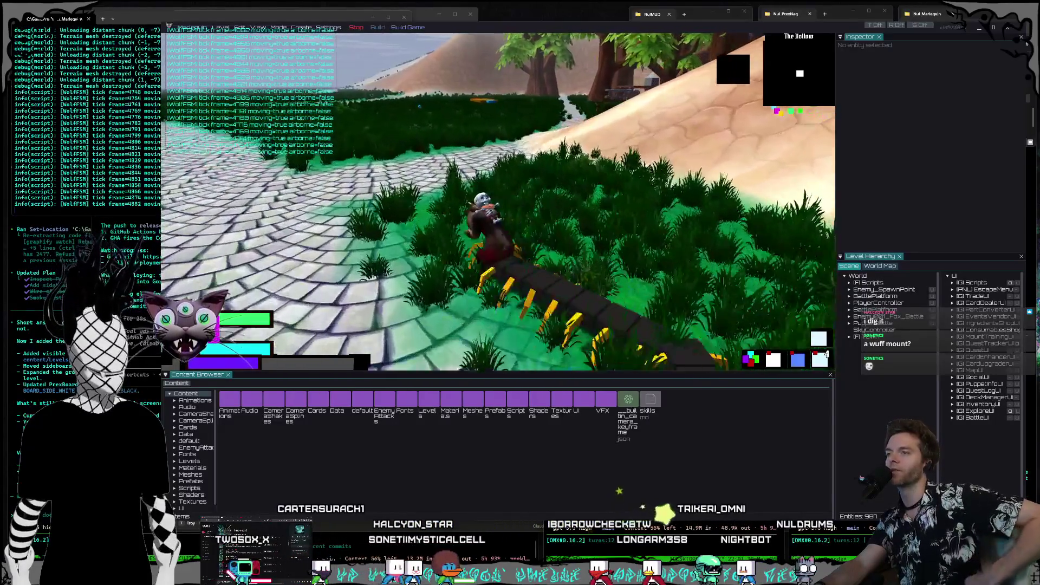
key("a")
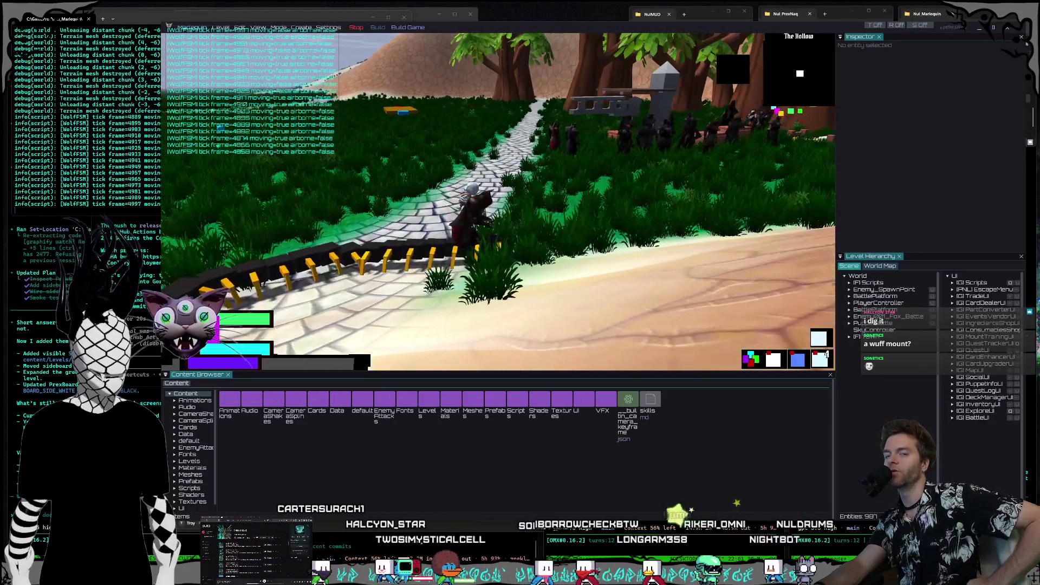
key("w")
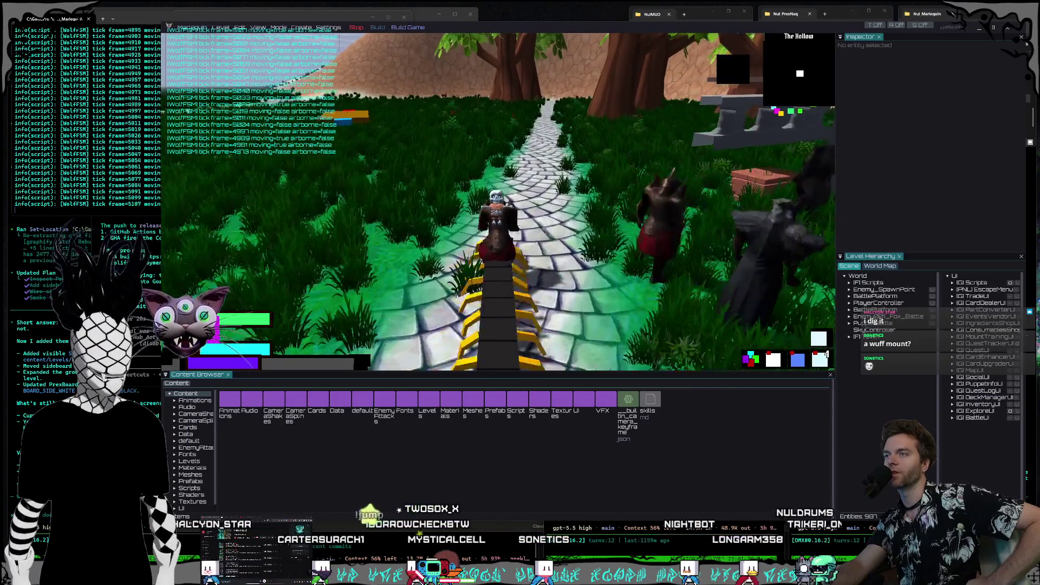
key("d")
key("a")
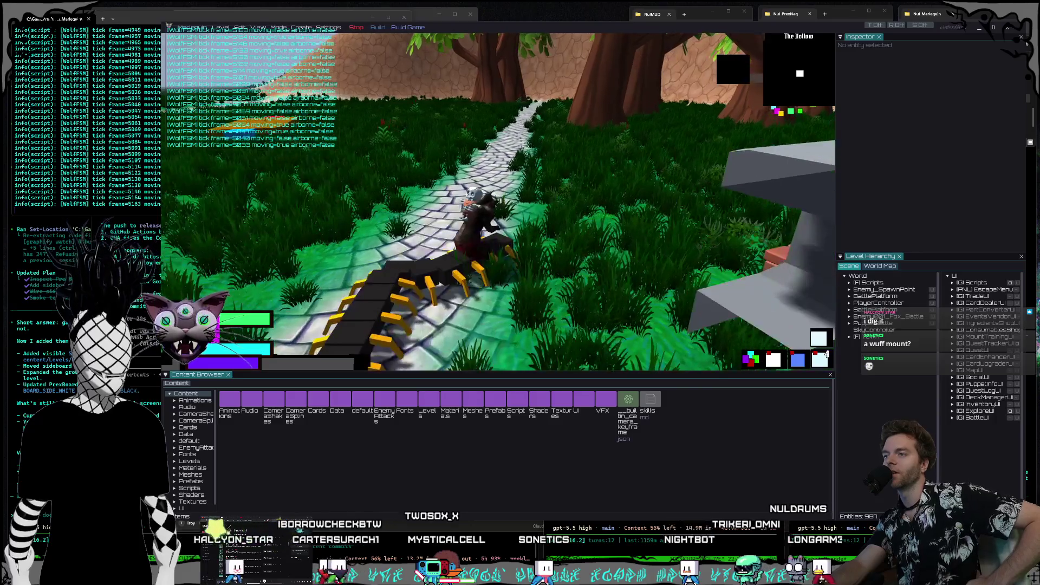
key("a")
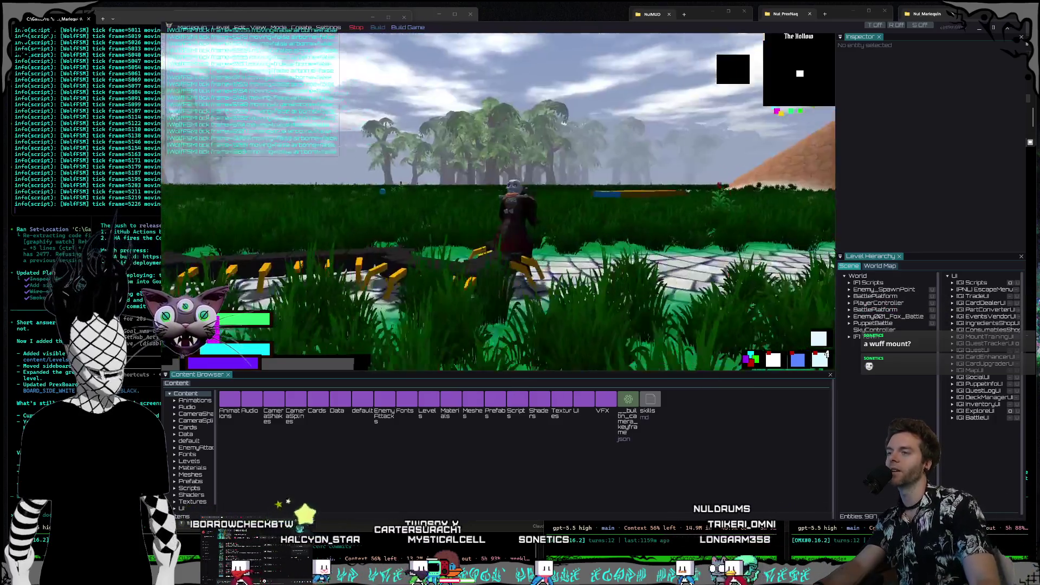
key("a")
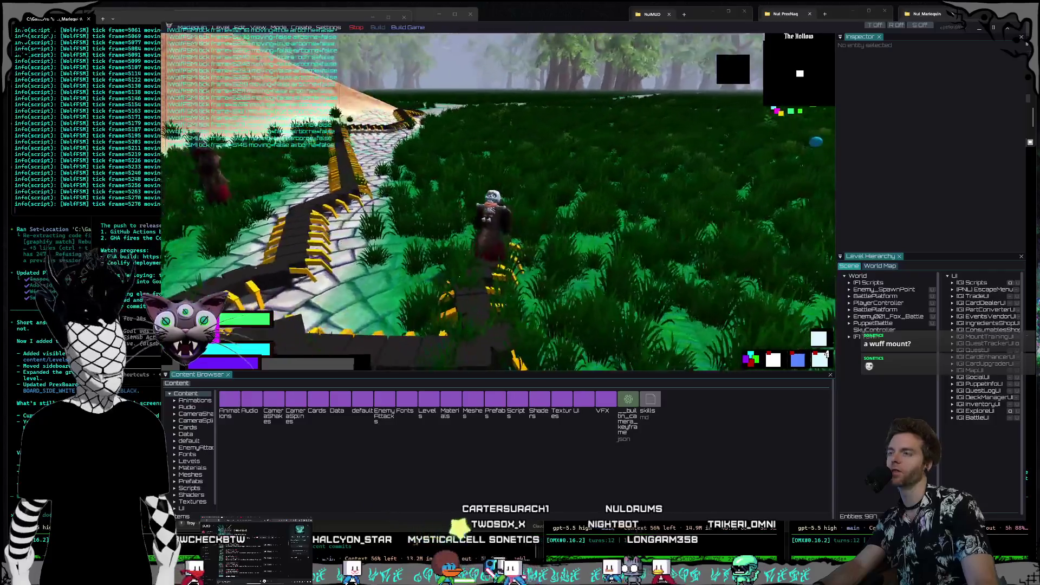
key("w")
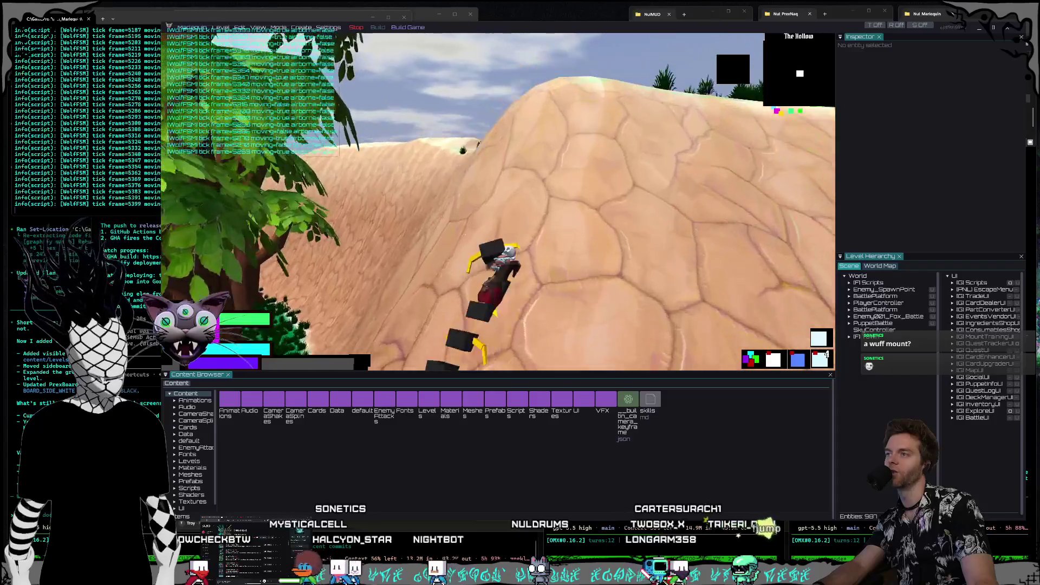
key("a")
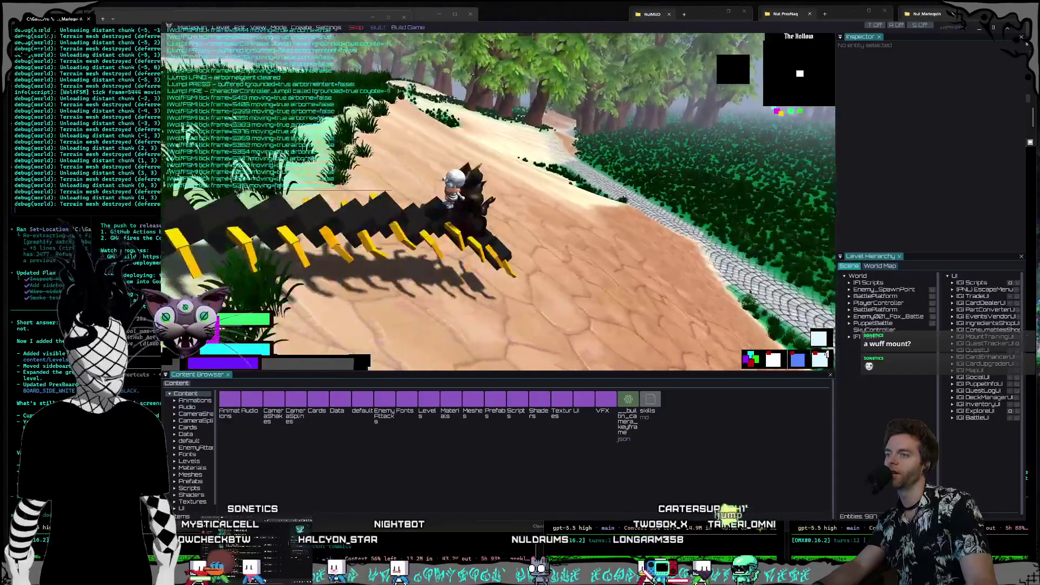
key("d")
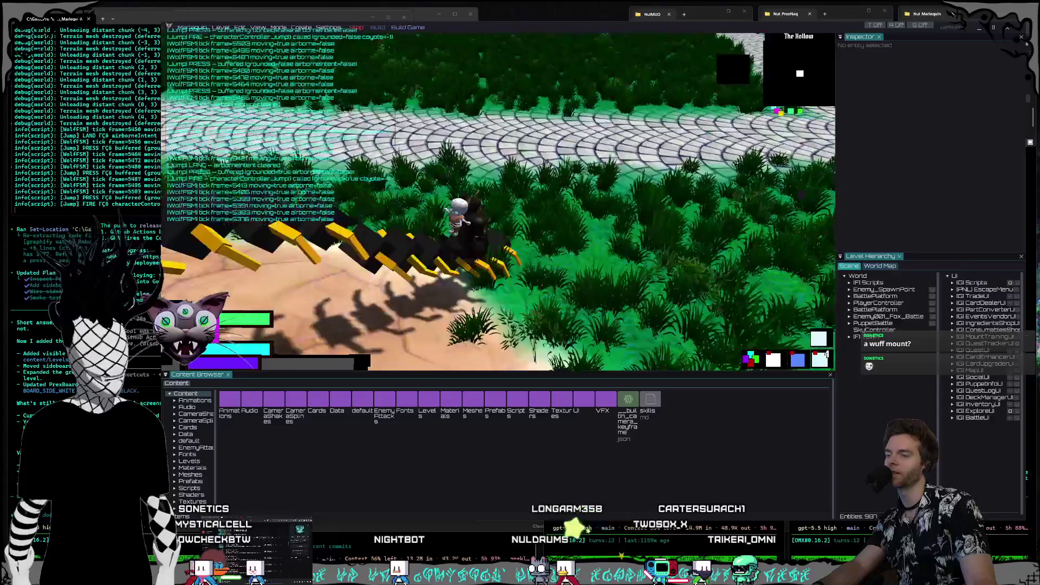
key("a")
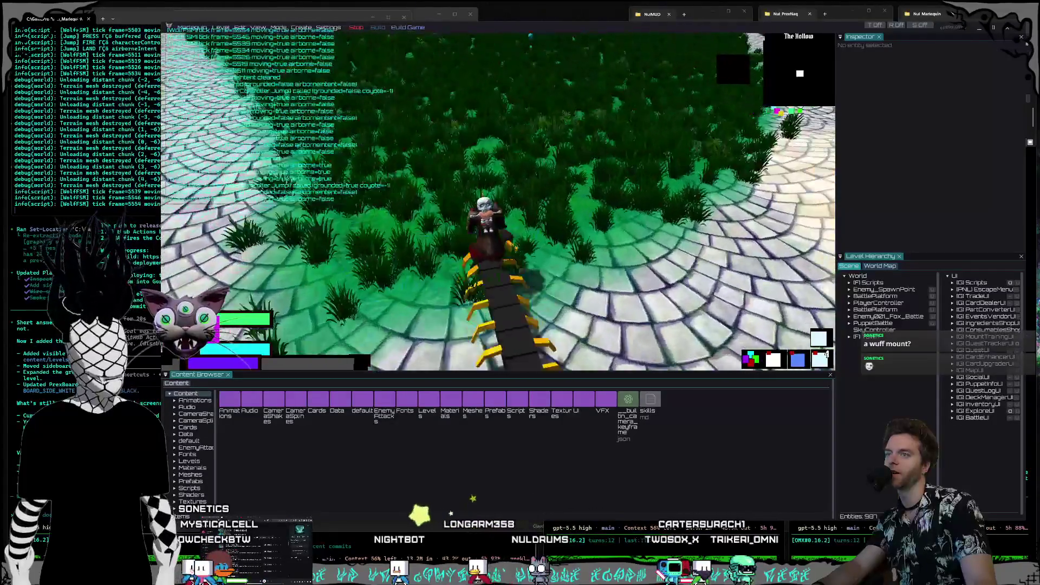
key("d")
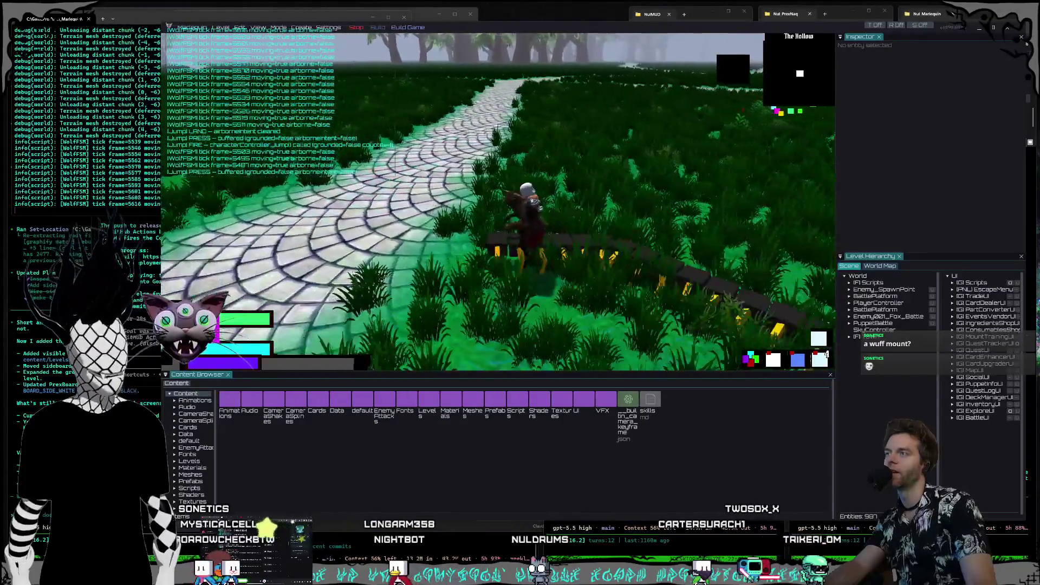
key("Escape")
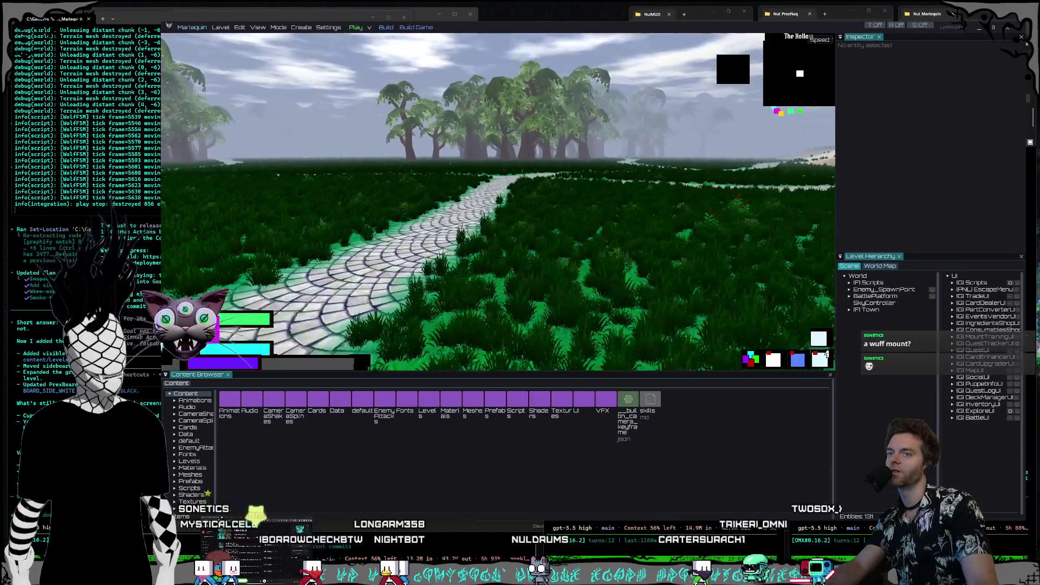
Step: Show the island's World Map and jump the camera to four spots, ending near the centre
left_click(880, 266)
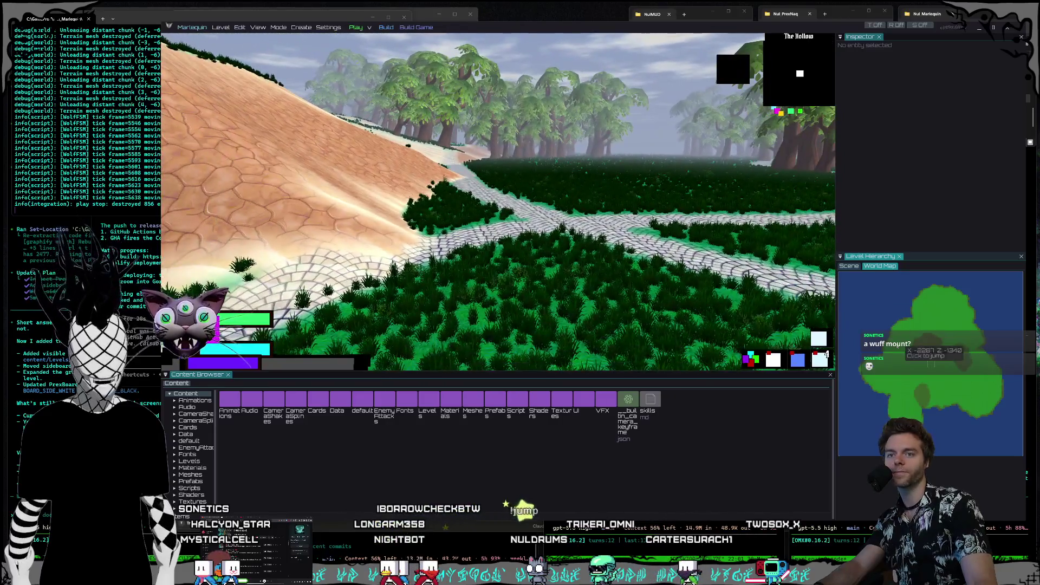
left_click(936, 288)
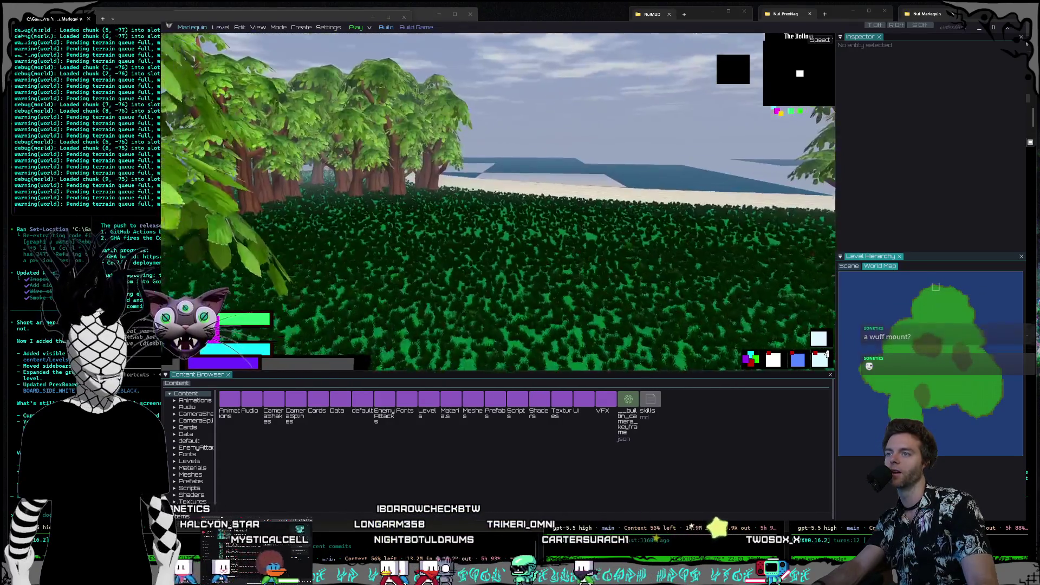
left_click(879, 378)
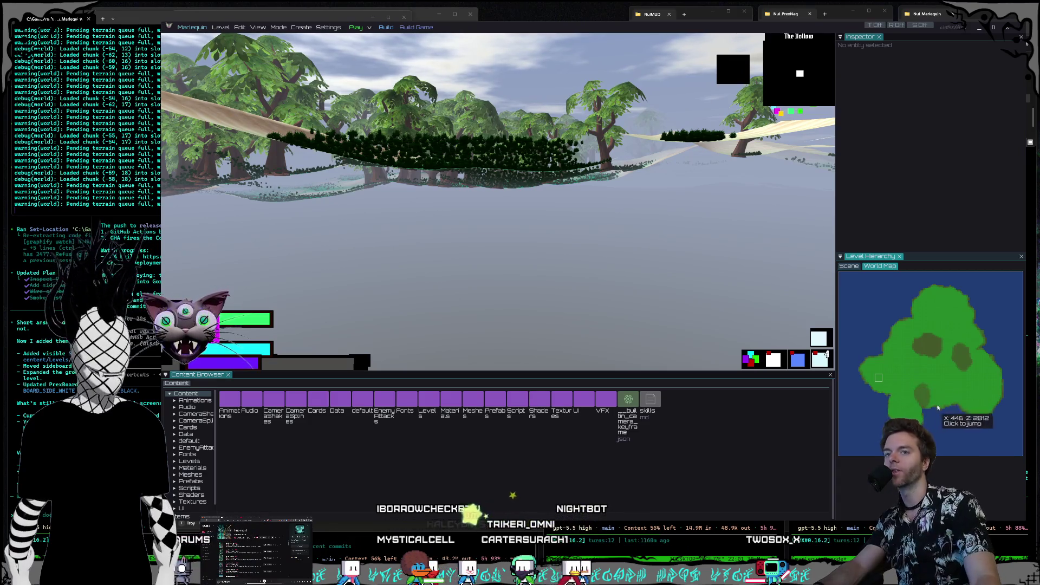
left_click(961, 389)
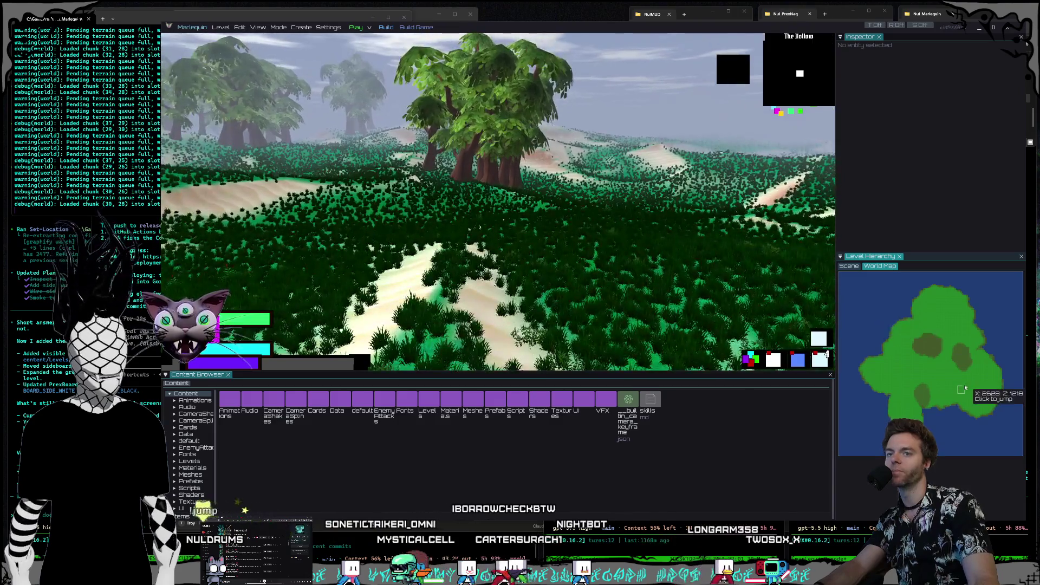
left_click(928, 361)
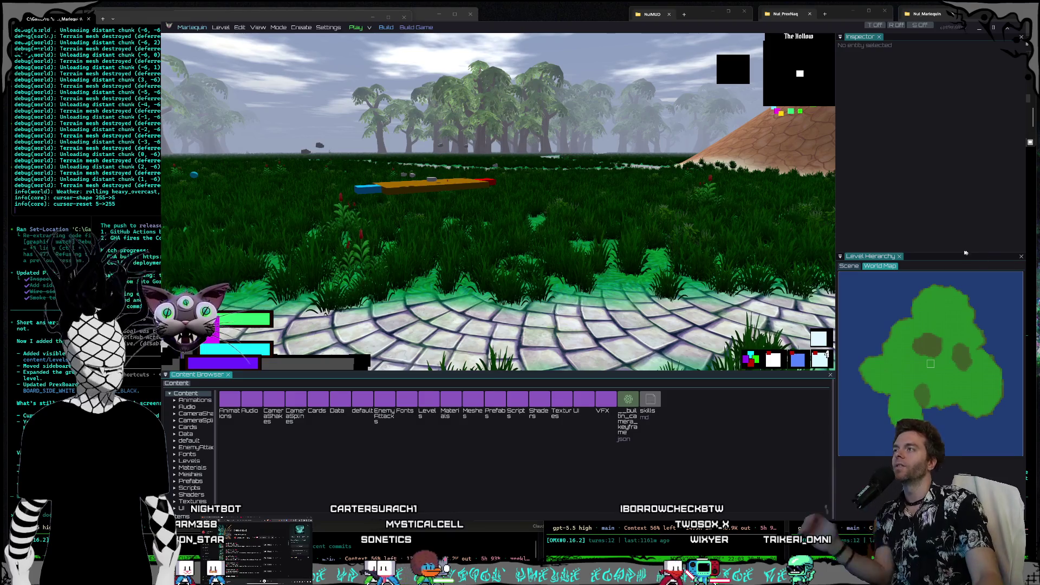
Step: Open the Eldegarde Steam page from a new Brave tab, skip its trailer to 0:18, then pause it
left_click(979, 27)
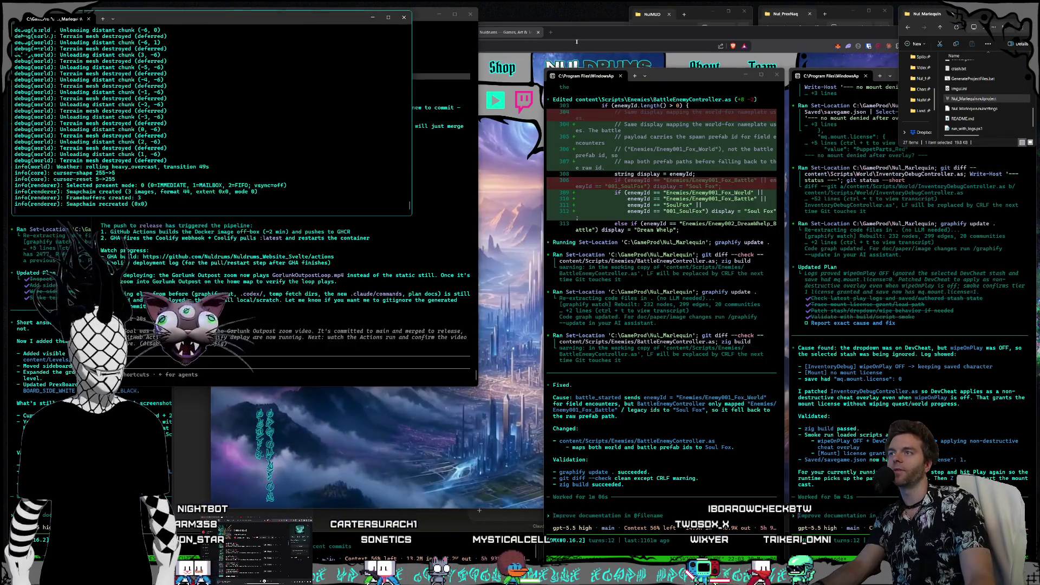
left_click(550, 36)
left_click(550, 33)
type("elde")
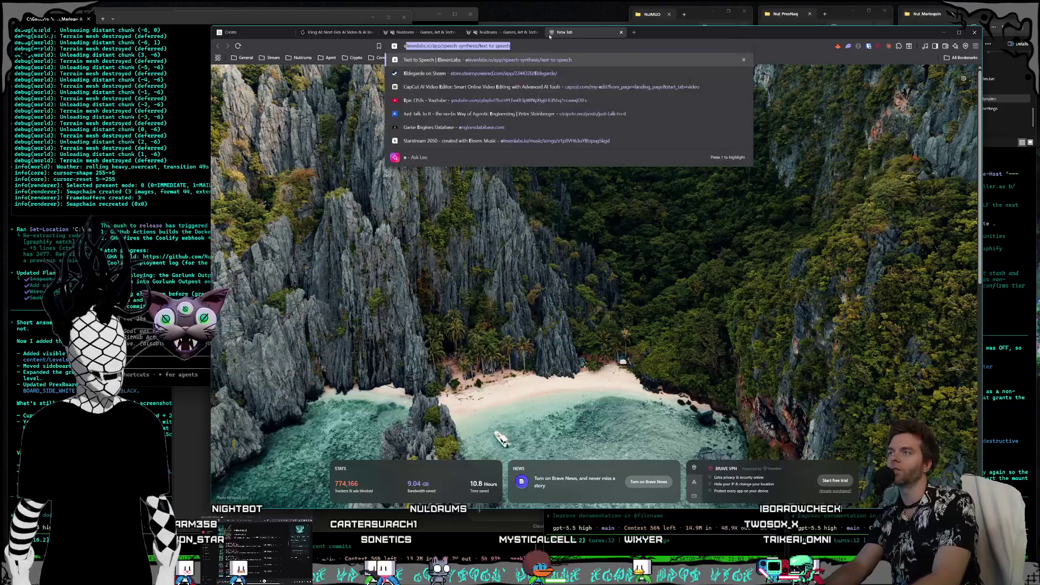
key("Down")
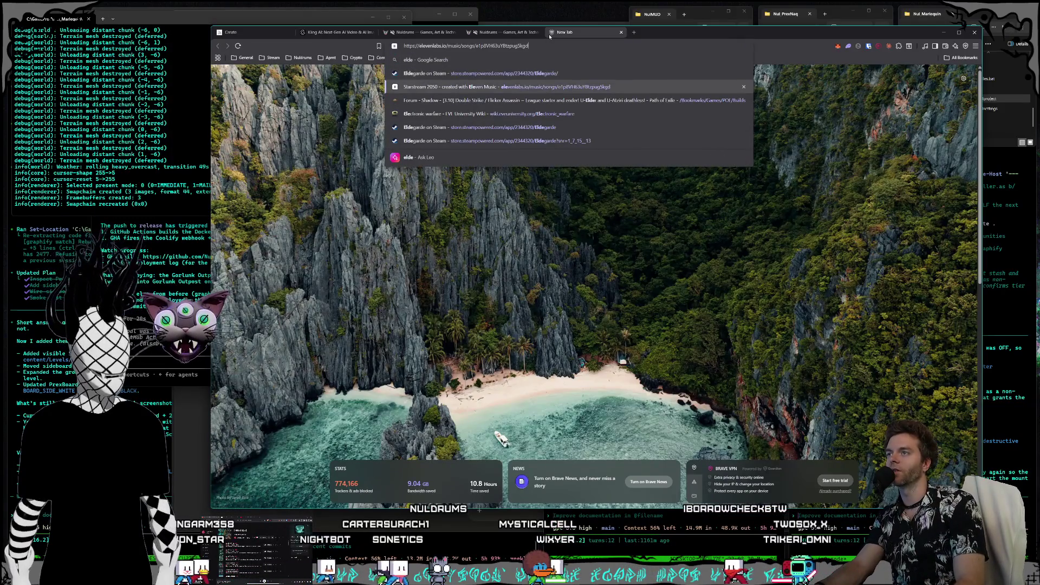
key("Return")
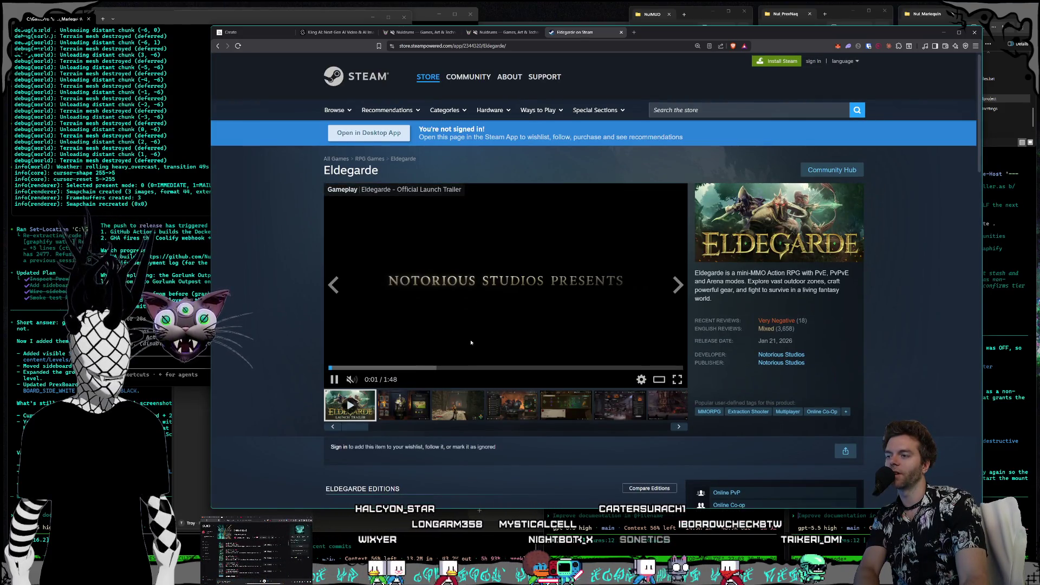
left_click(386, 367)
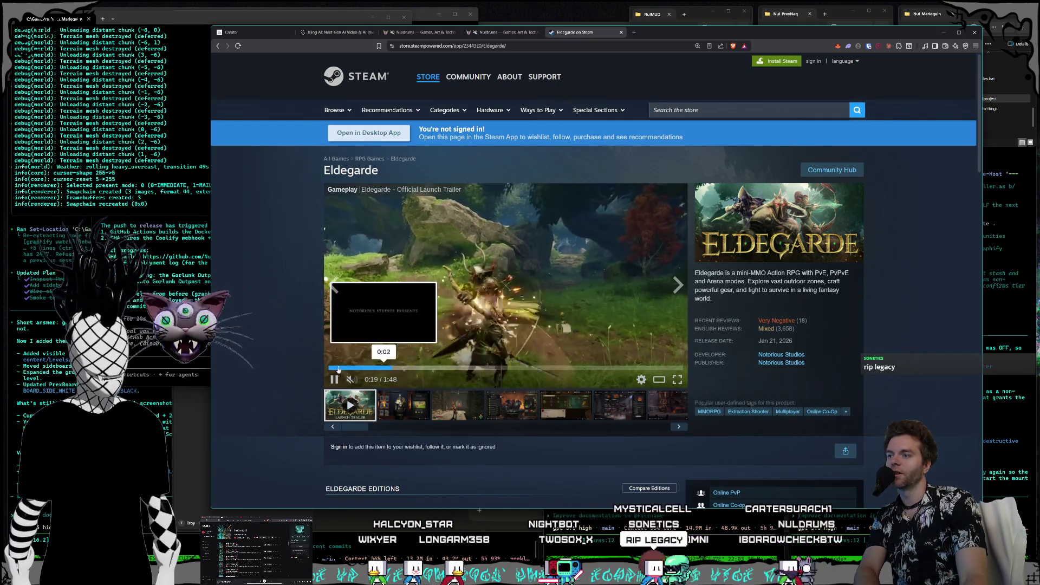
left_click(332, 361)
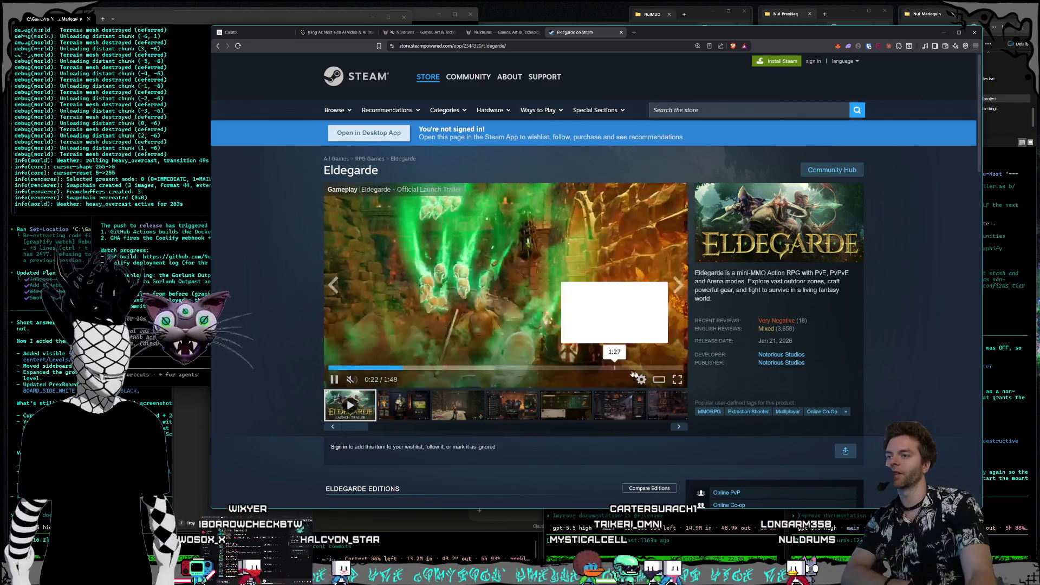
Step: Leave the fullscreen Paladin screenshot and restart the Eldegarde launch trailer from 0:01
left_click(677, 379)
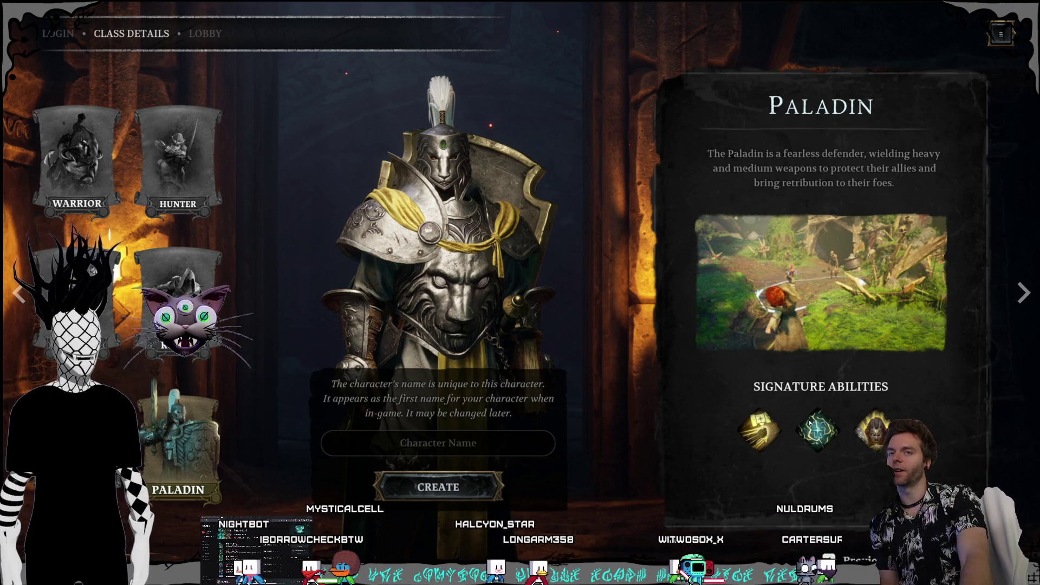
key("Escape")
key("Escape")
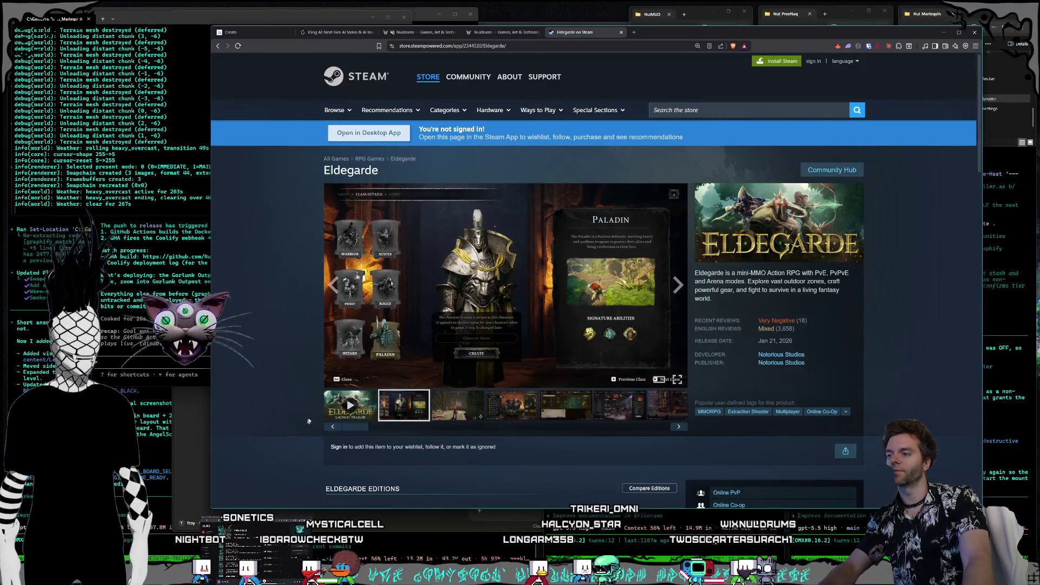
left_click(349, 406)
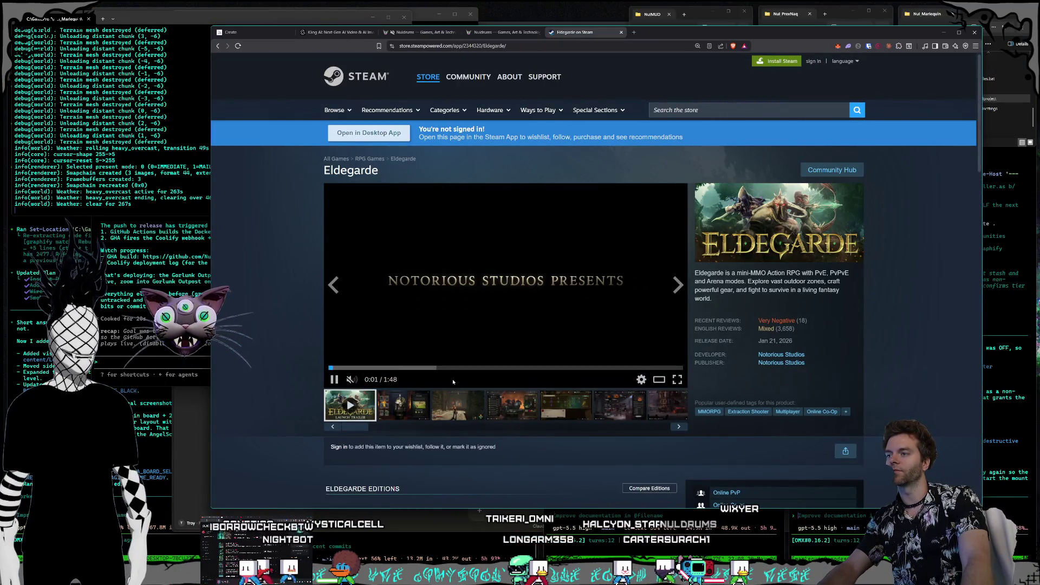
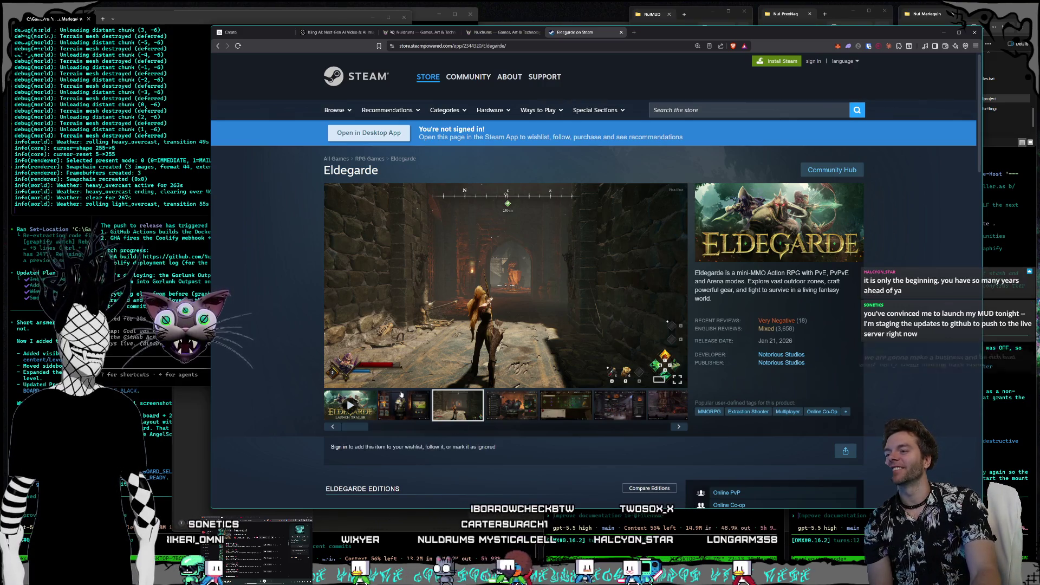
Step: Browse forward through the Eldegarde screenshots, from the Paladin class to the forest goblin
left_click(407, 407)
left_click(352, 410)
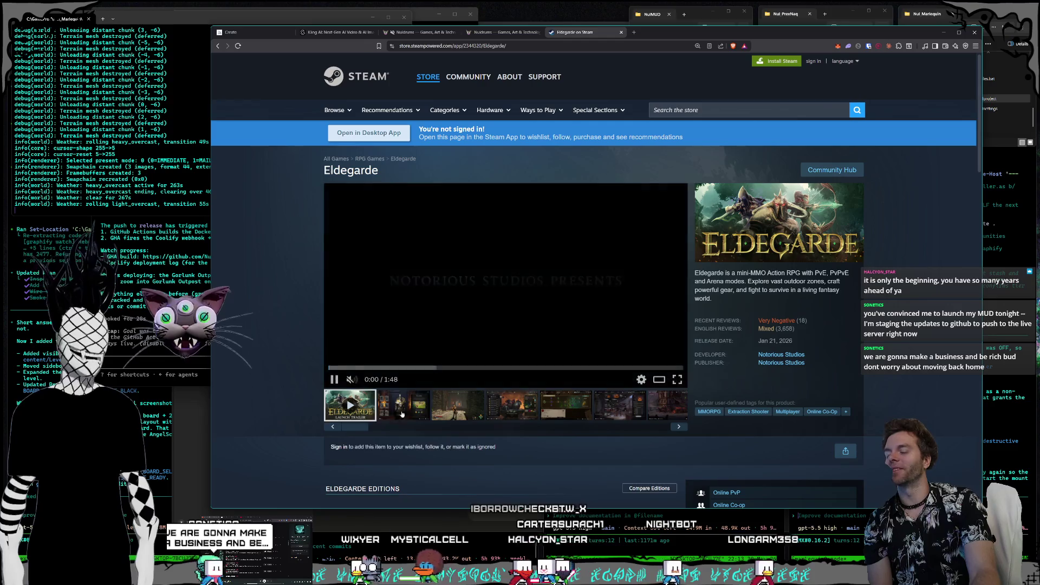
left_click(460, 411)
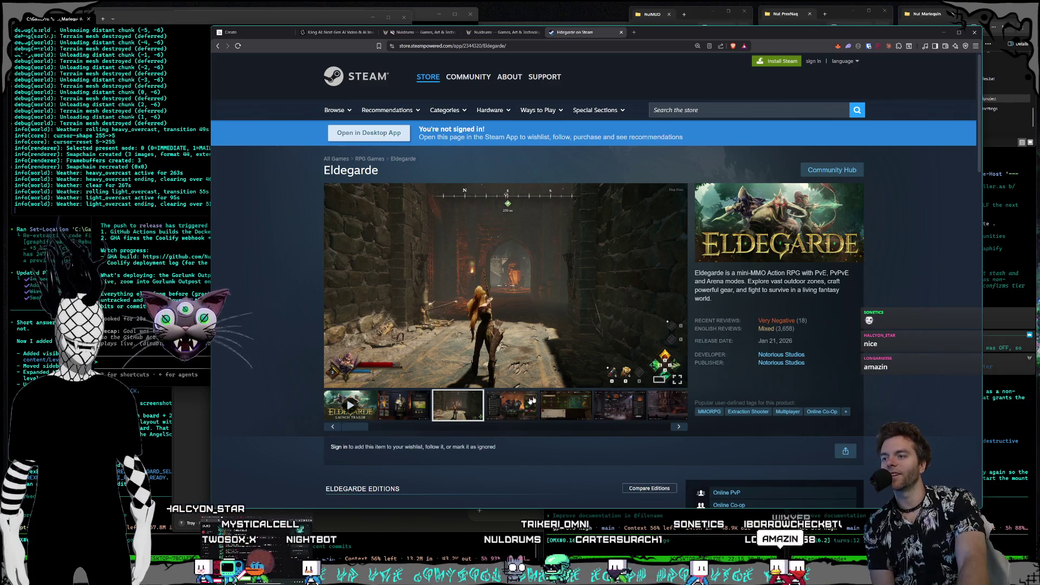
left_click(512, 408)
left_click(566, 406)
left_click(629, 408)
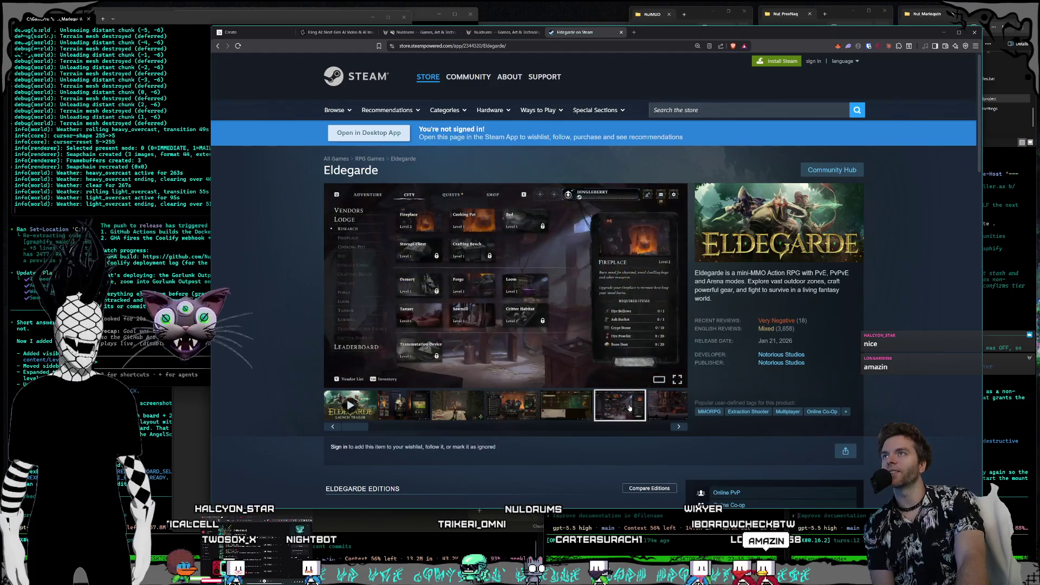
left_click(662, 410)
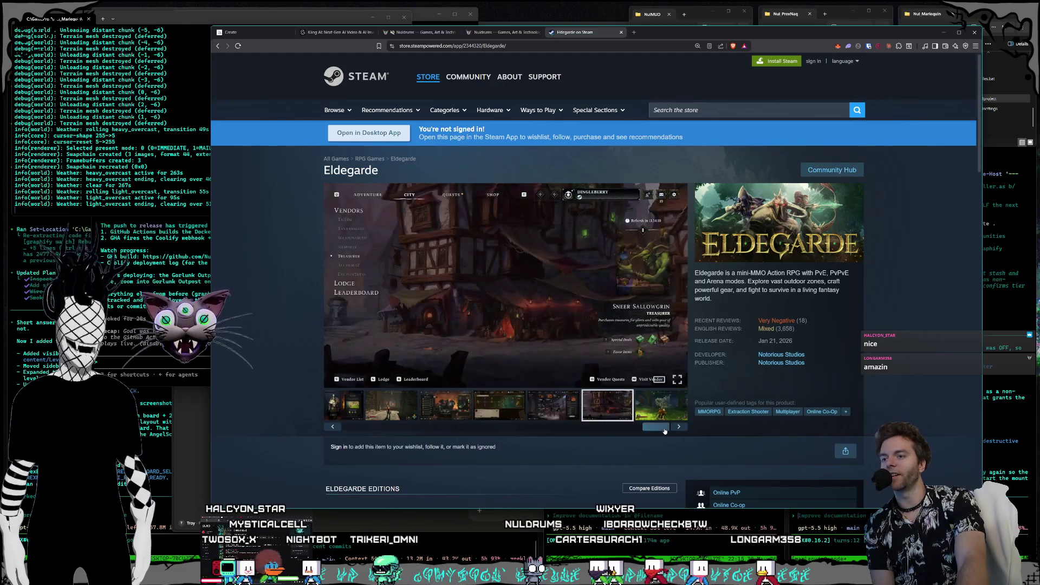
left_click(662, 417)
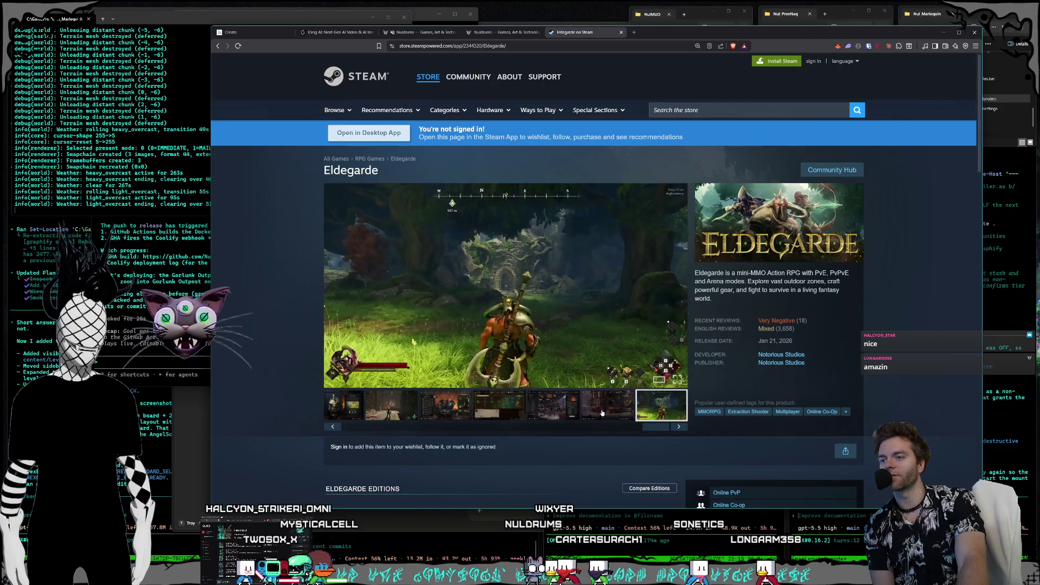
Step: Step back through the vendor, Paladin and dungeon screenshots, then play the launch trailer
left_click(607, 411)
left_click(552, 410)
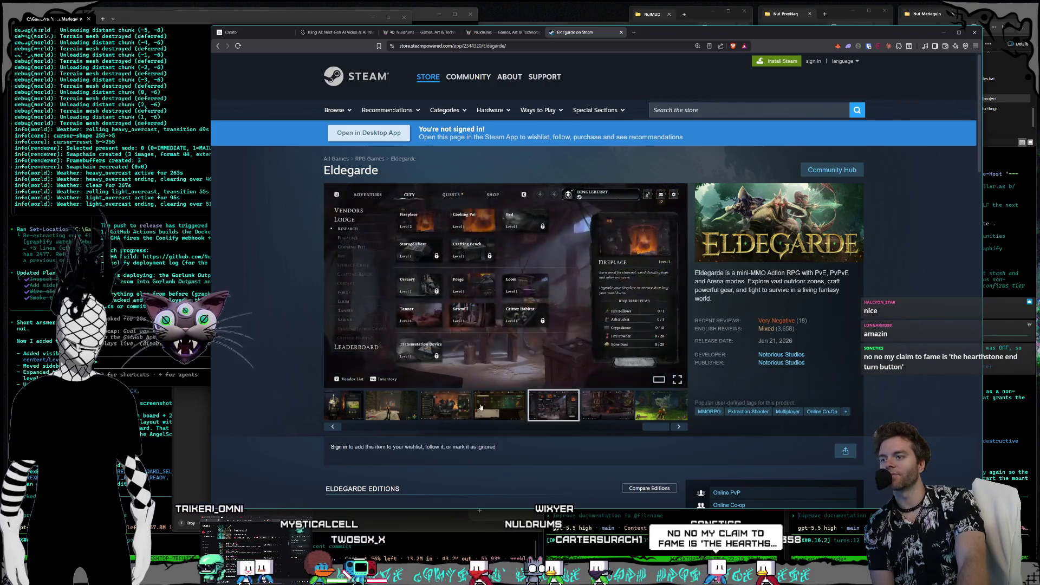
left_click(491, 411)
left_click(454, 413)
left_click(371, 429)
left_click(464, 415)
left_click(414, 411)
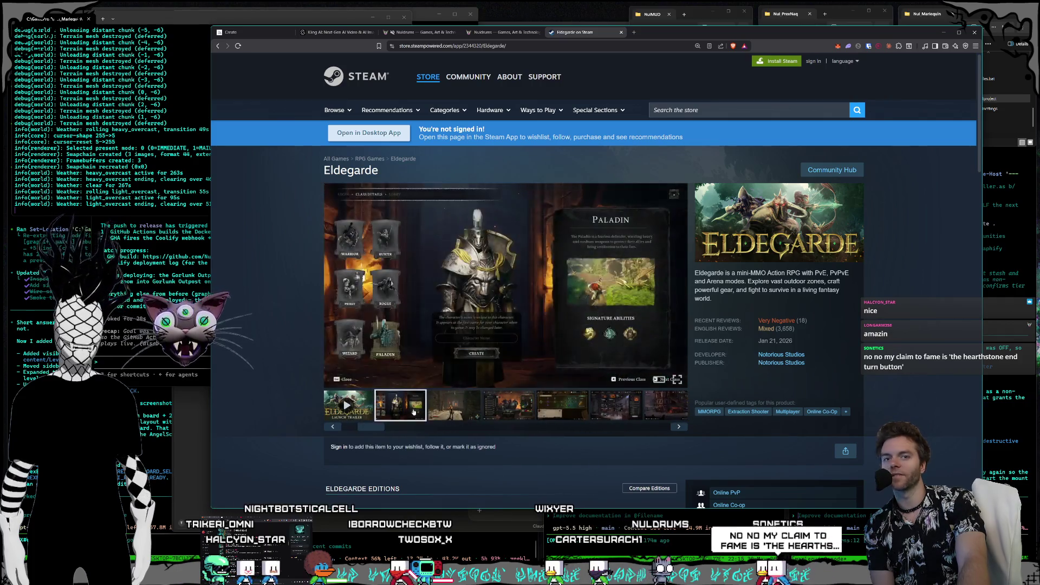
left_click(463, 410)
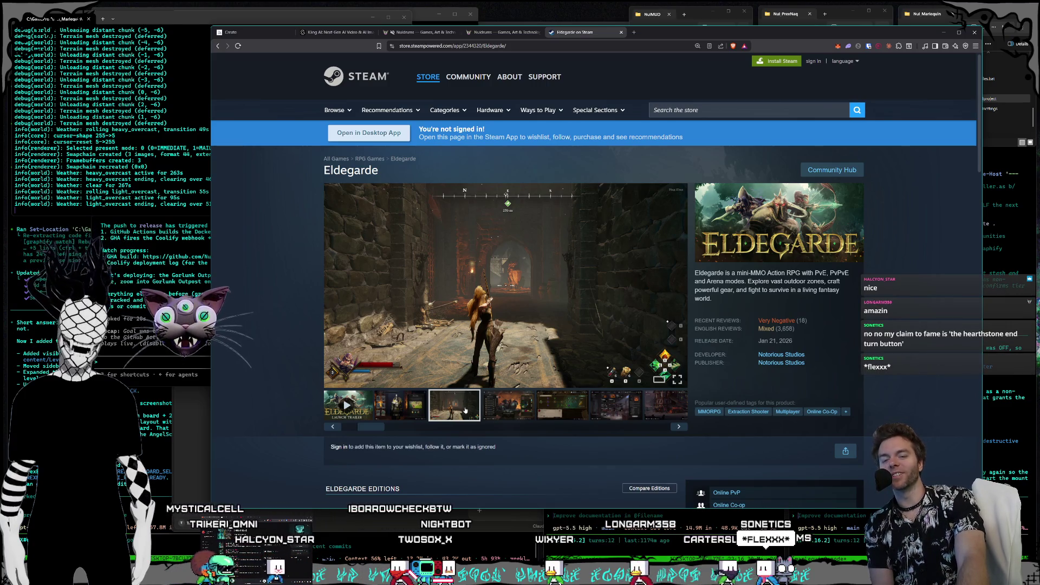
left_click(398, 408)
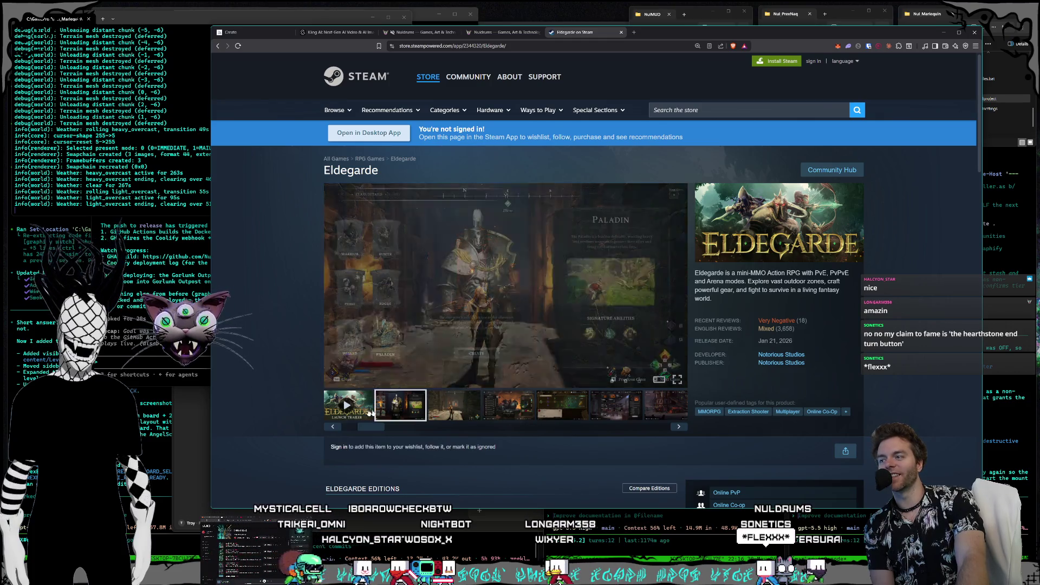
left_click(363, 412)
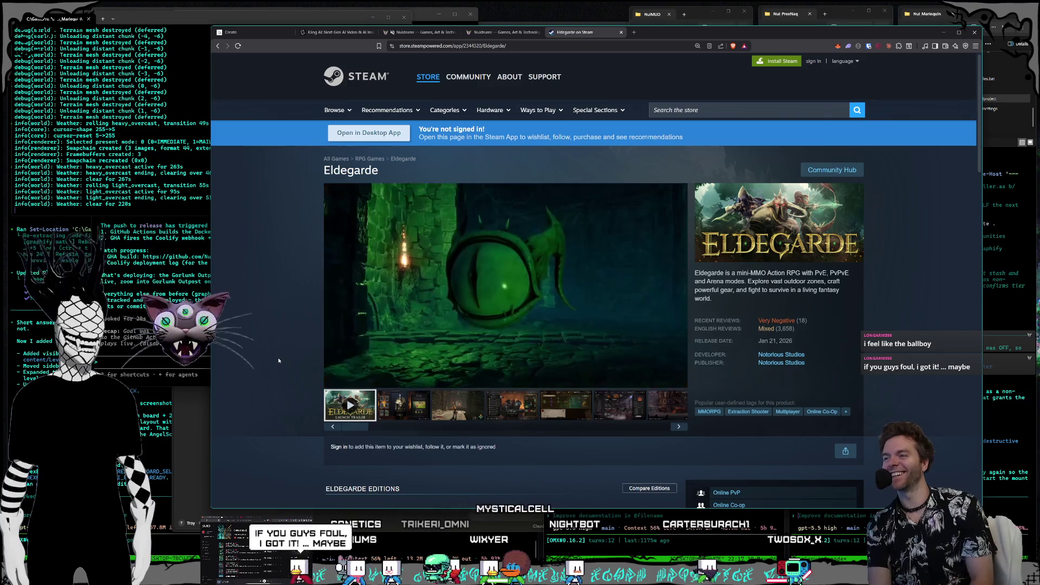
Step: Let the launch trailer run to about 1:35, reaching the glowing green eye scene
mouse_move(334, 383)
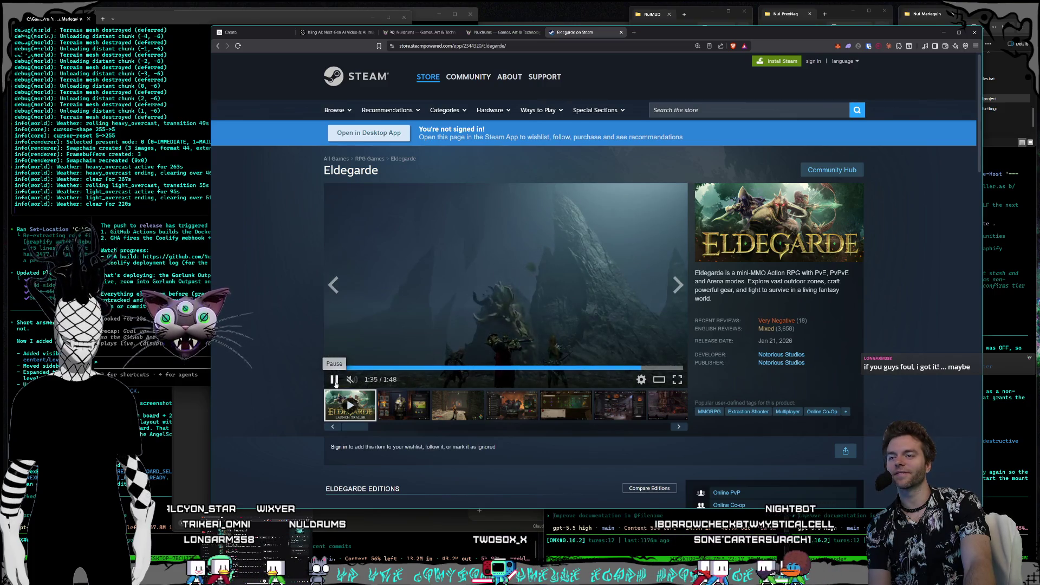
Step: Pause the Eldegarde trailer and close the 'Eldegarde on Steam' tab
left_click(334, 380)
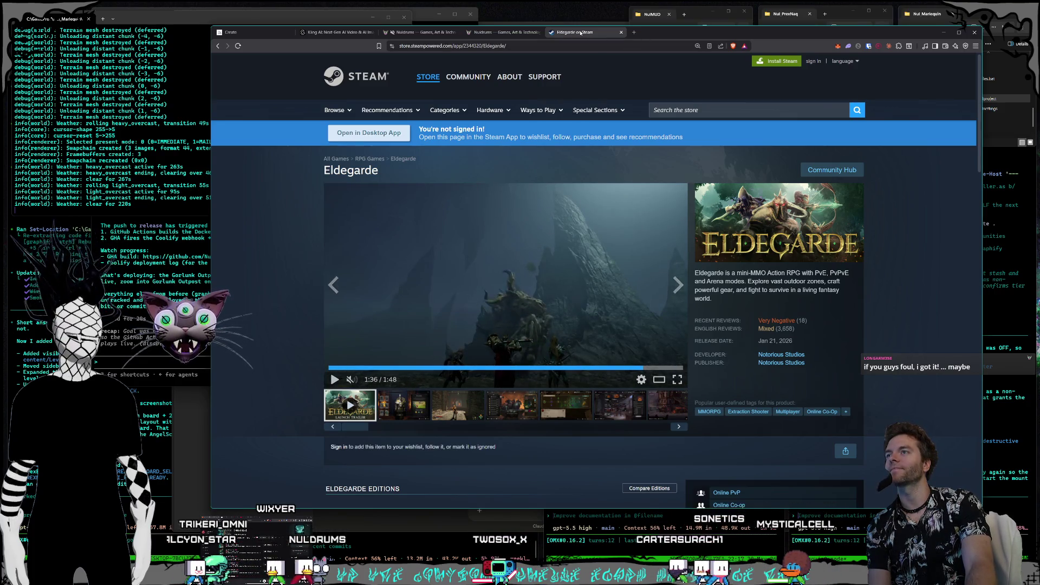
left_click(621, 33)
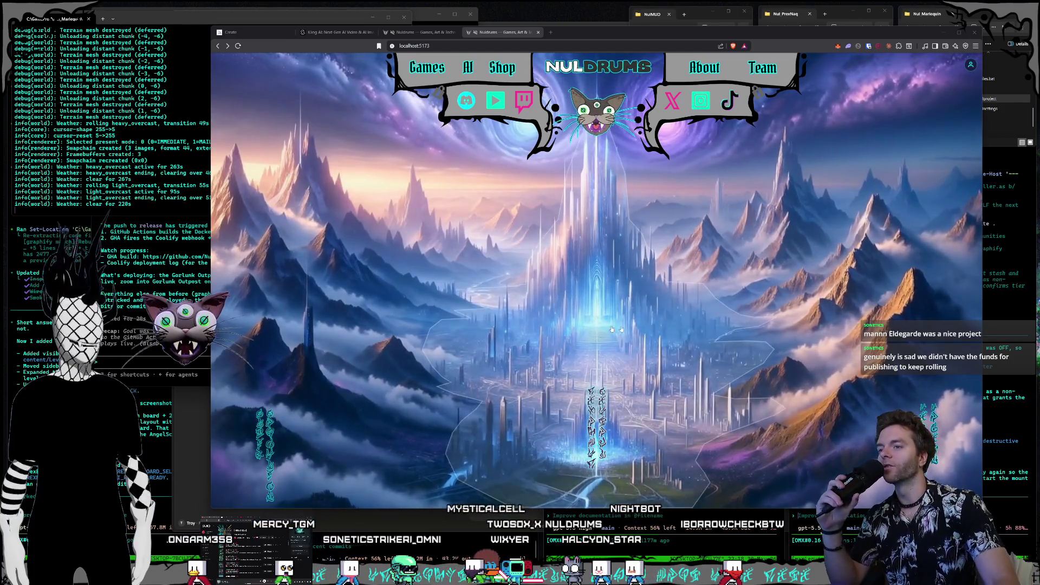
left_click(878, 373)
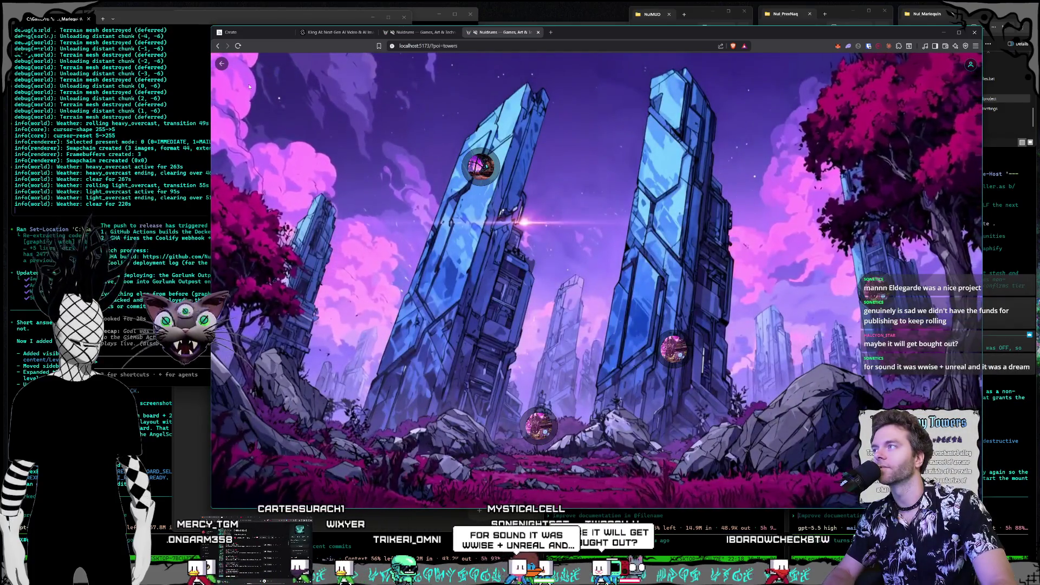
key("alt+Left")
left_click(516, 231)
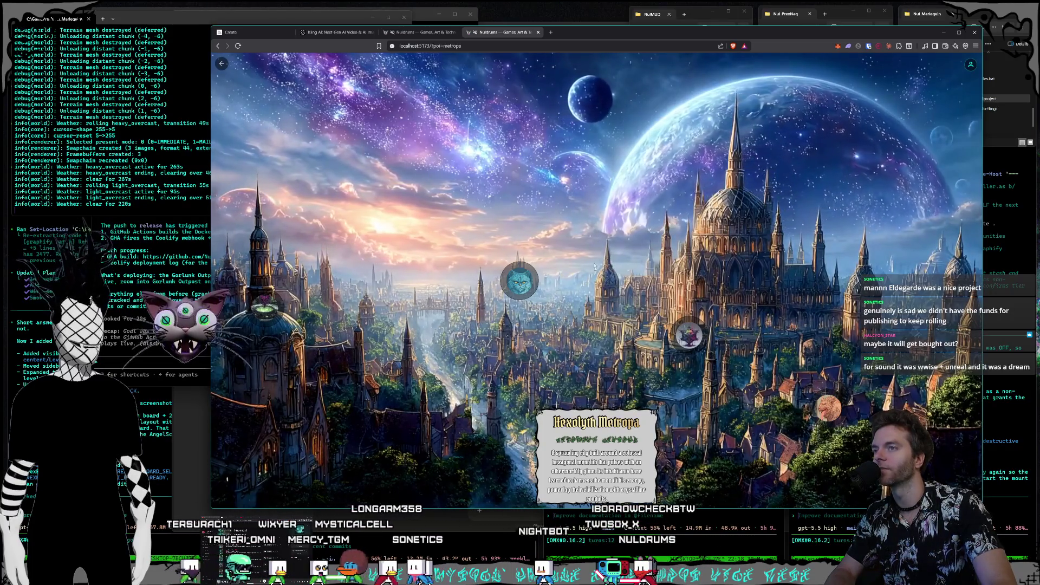
key("alt+Left")
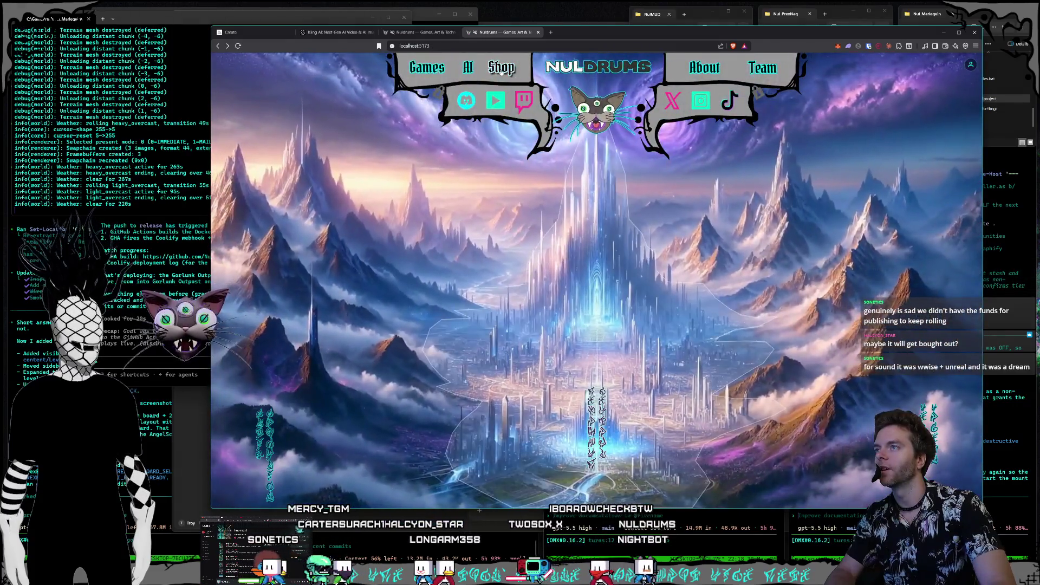
left_click(502, 68)
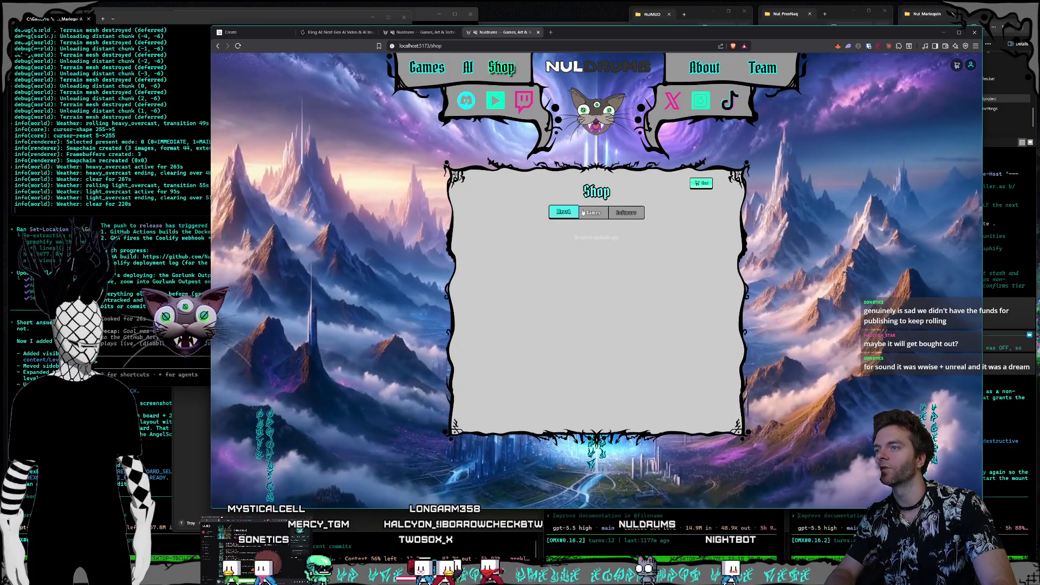
Step: Switch to the live nuldrums.world site and open its Shop page with T-shirts and socks
left_click(427, 35)
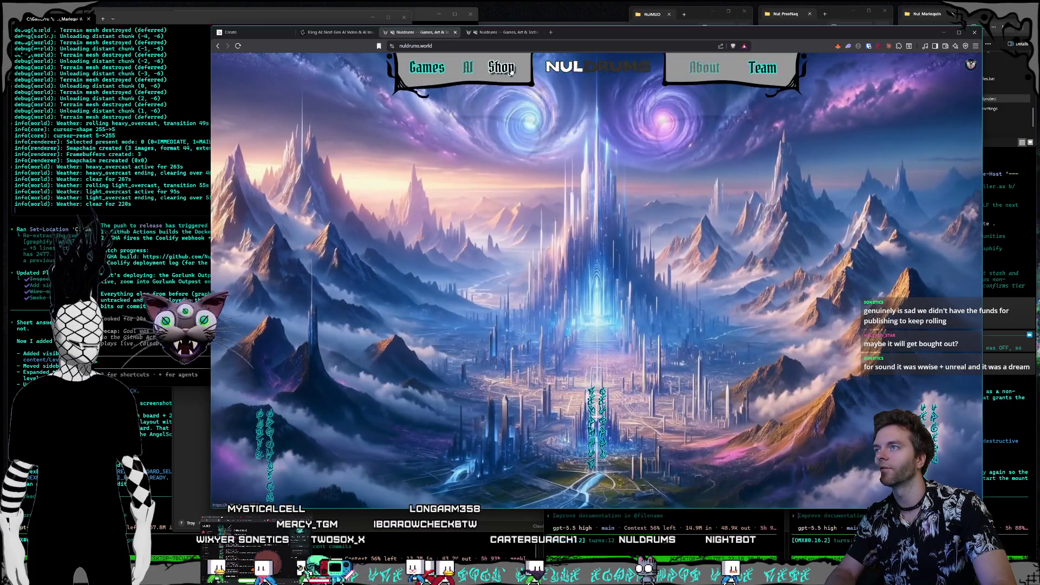
left_click(501, 68)
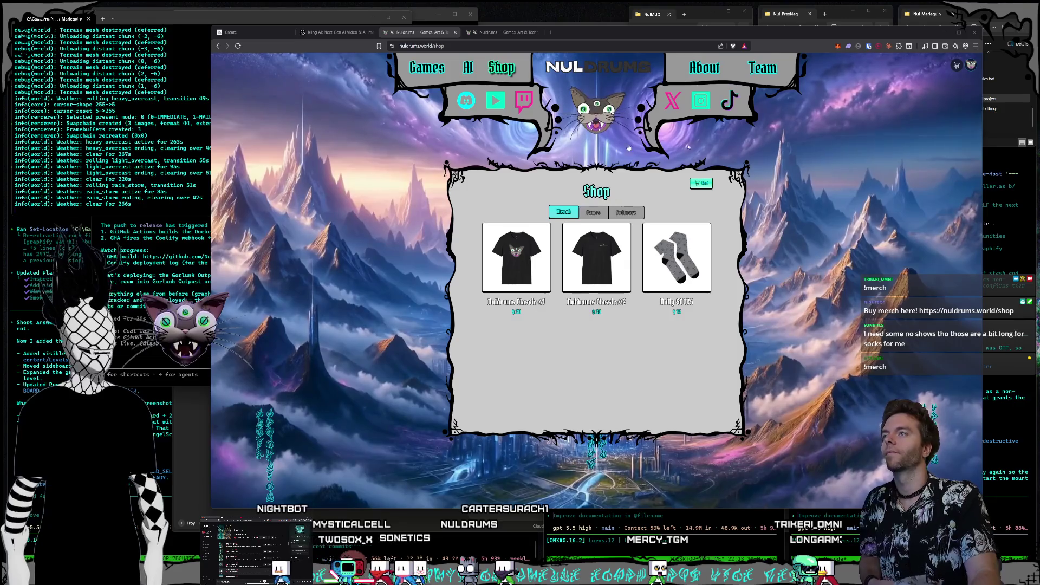
Step: Check the empty localhost:5173/shop copy, then return to the Kling AI tab and open a new tab
key("ctrl+Tab")
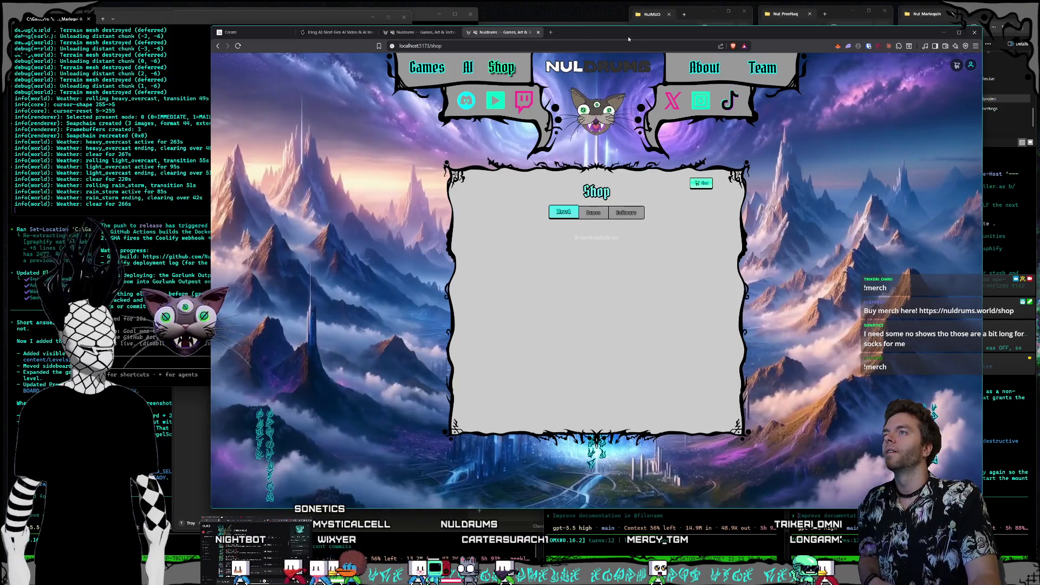
key("ctrl+shift+Tab")
key("ctrl+shift+Tab")
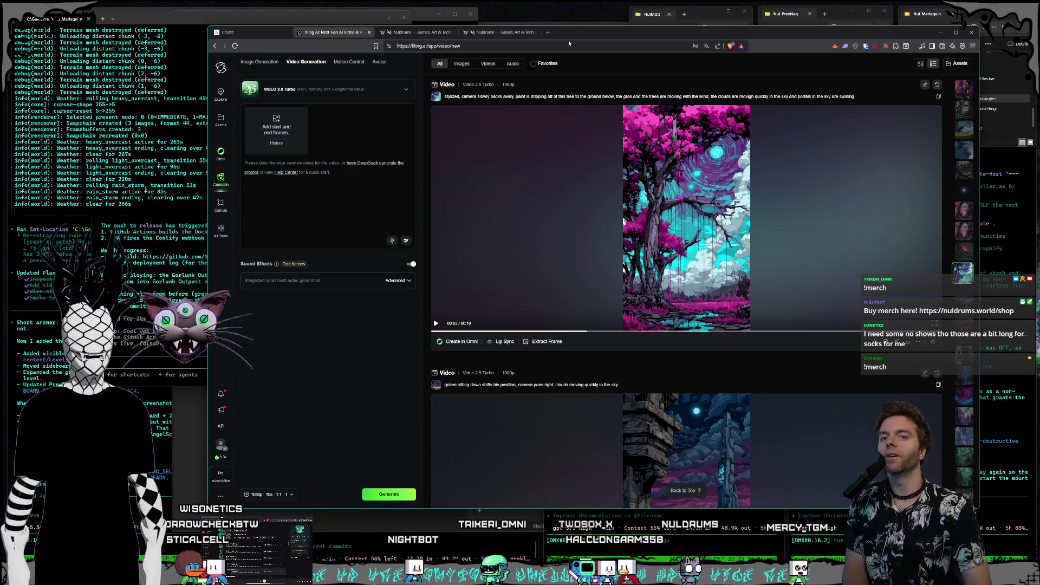
left_click(548, 33)
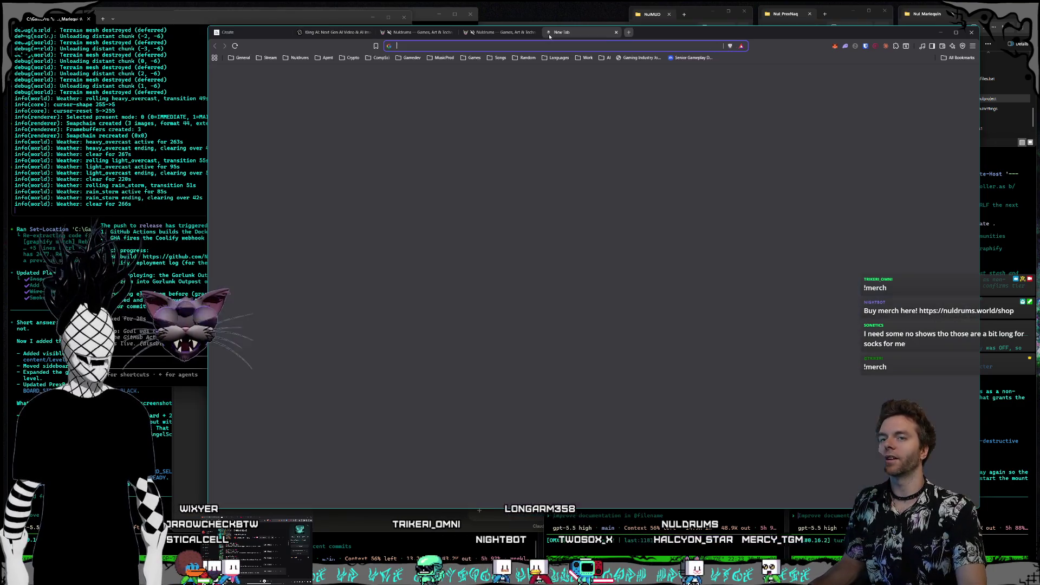
Step: Search Google for 'crewneck sweatshirt', fixing the typo
type("cre")
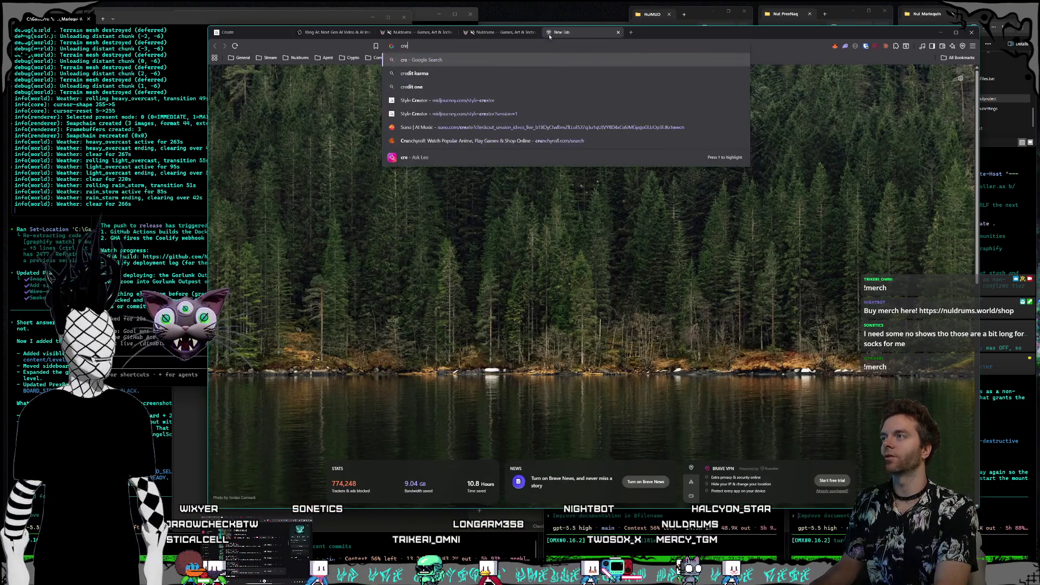
type("wneck")
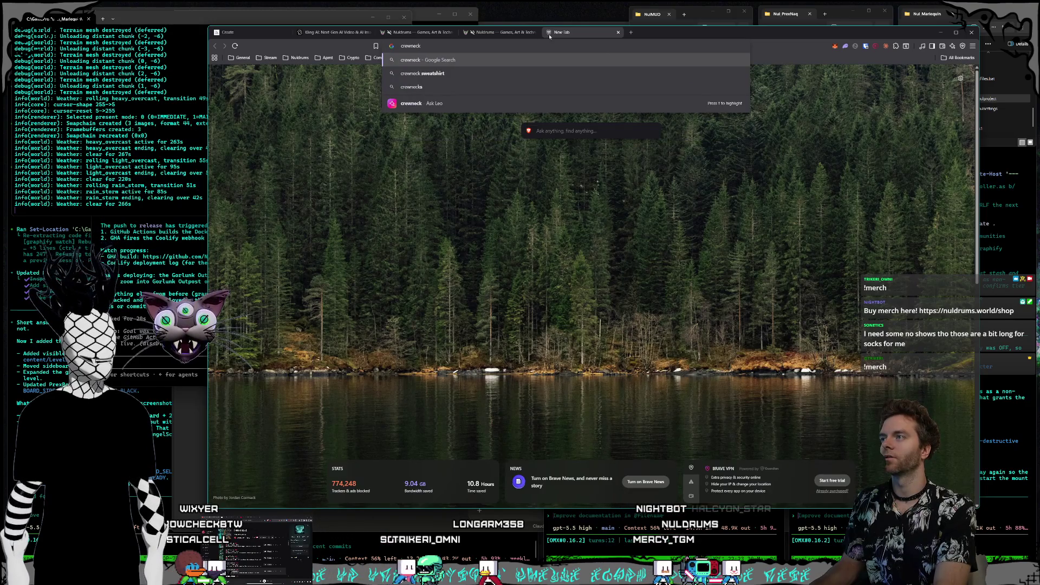
type(" sweatshjir")
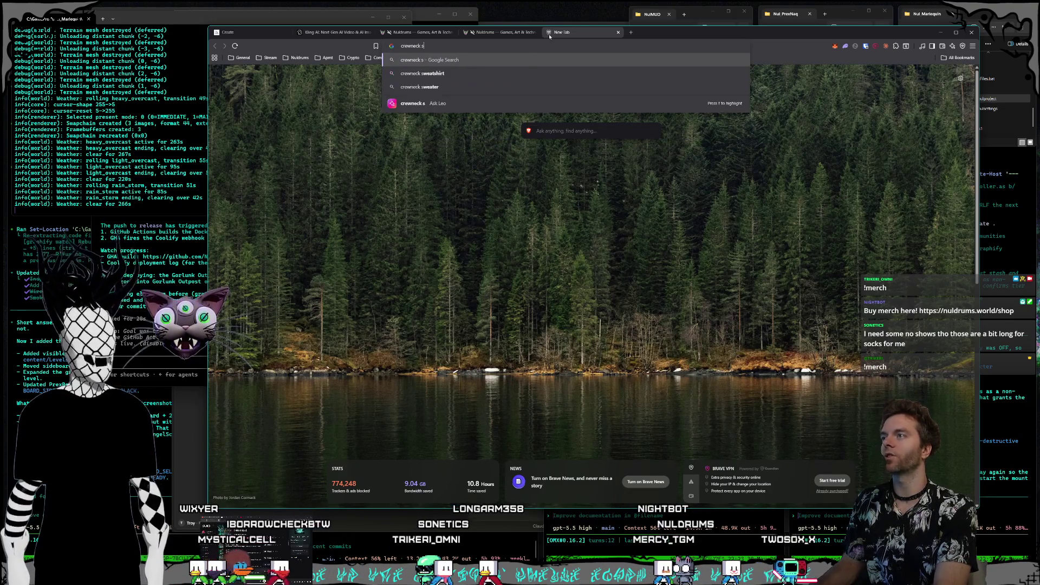
key("BackSpace")
key("BackSpace")
key("BackSpace")
type("irt")
key("Return")
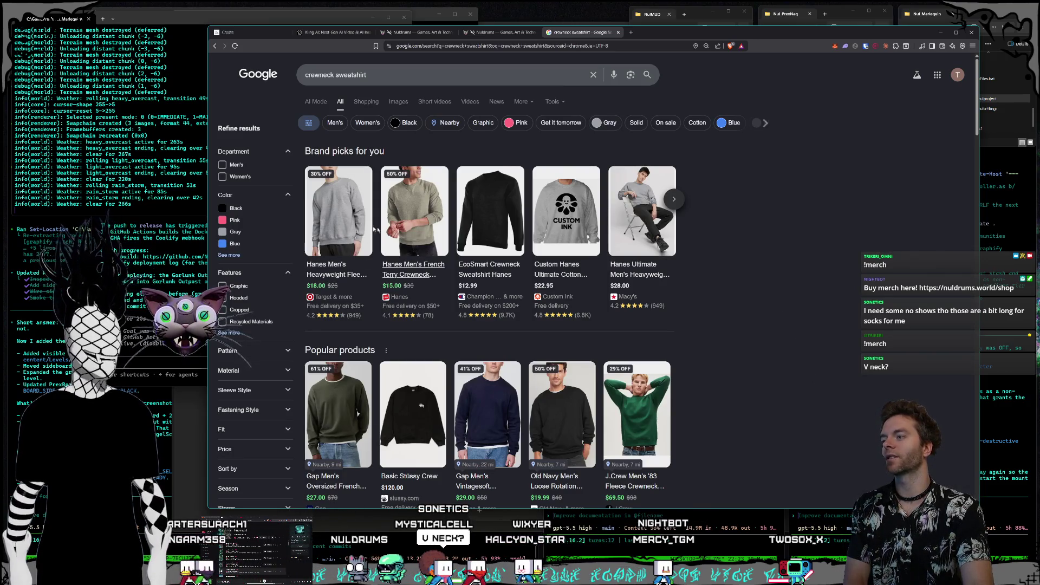
Step: Scroll through the sweatshirt results and close the tab to return to Kling AI
scroll(686, 345, "down", 2)
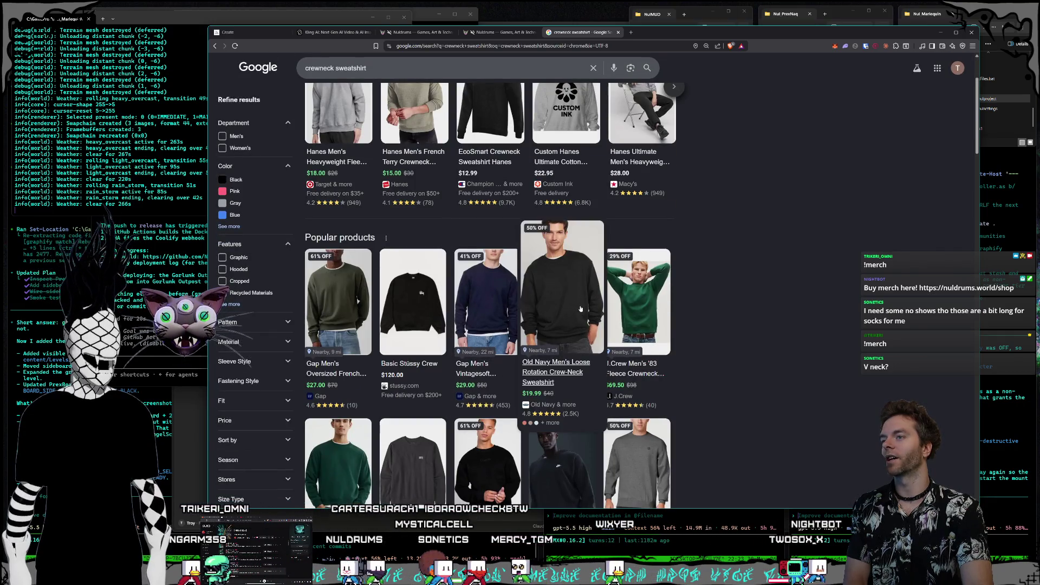
scroll(685, 304, "down", 1)
scroll(743, 341, "up", 3)
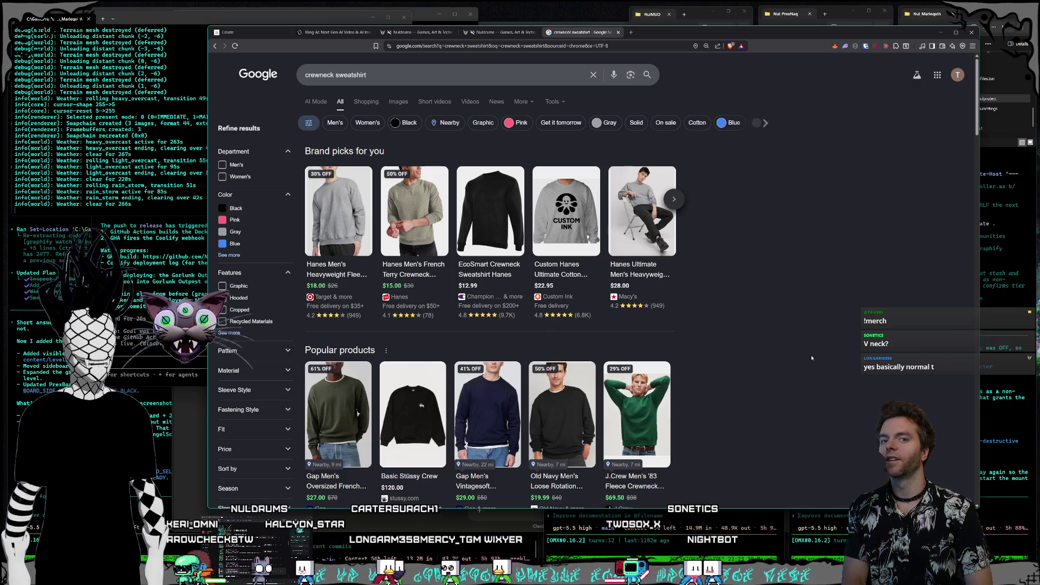
scroll(824, 330, "down", 7)
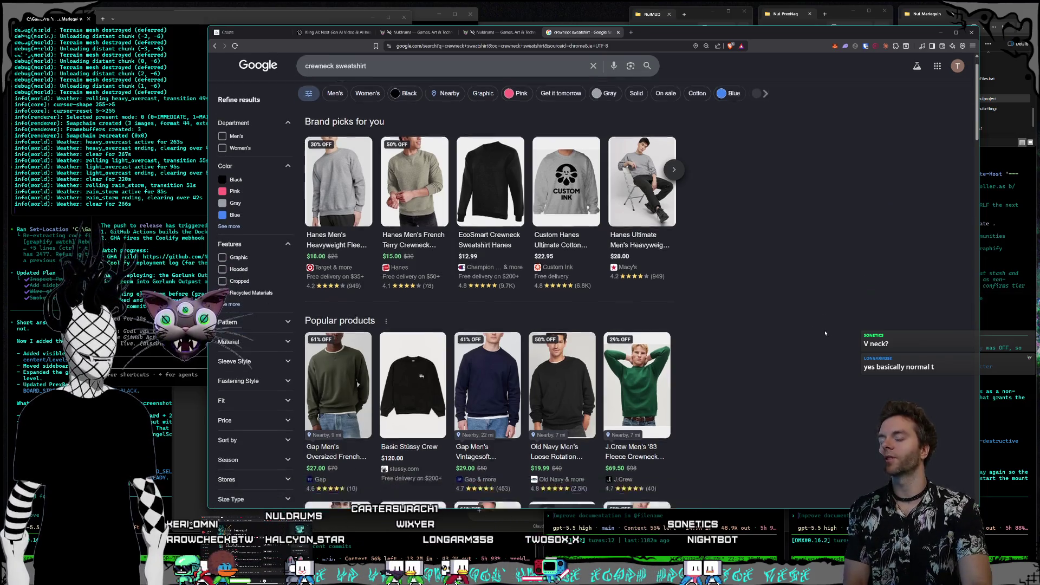
scroll(825, 333, "down", 6)
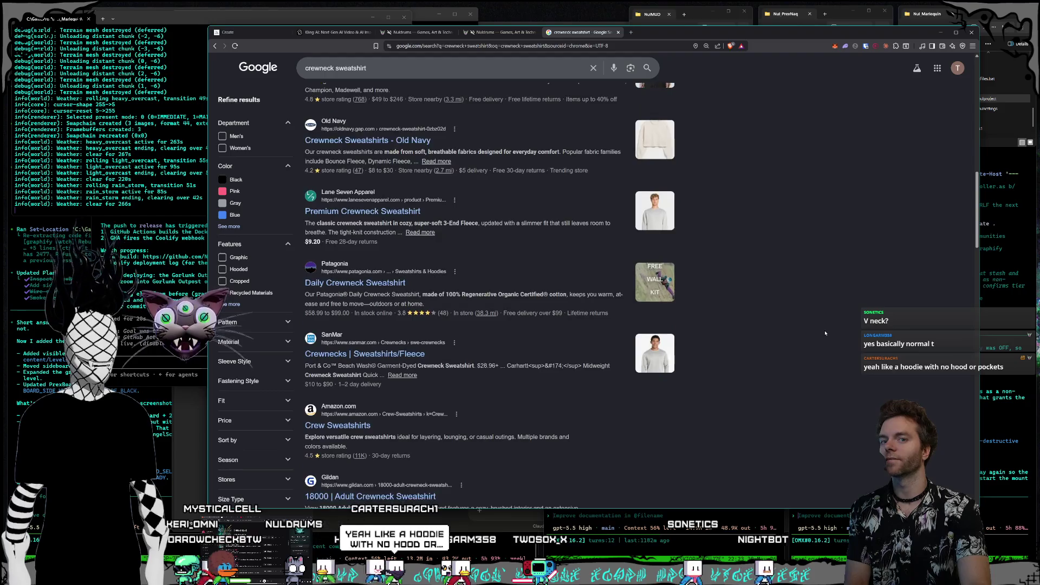
scroll(824, 333, "up", 6)
scroll(825, 334, "up", 8)
scroll(825, 334, "down", 8)
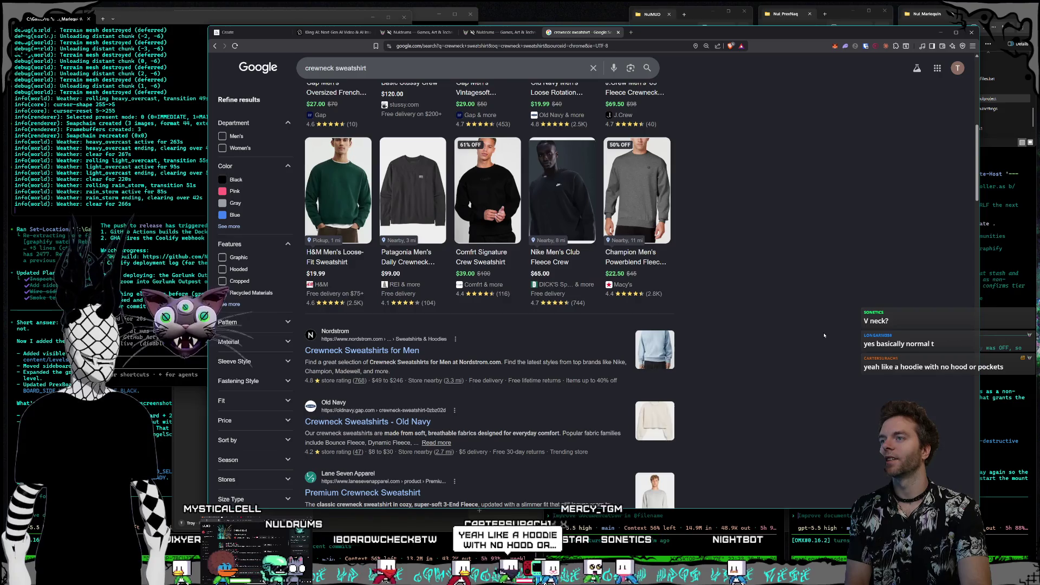
scroll(823, 336, "down", 1)
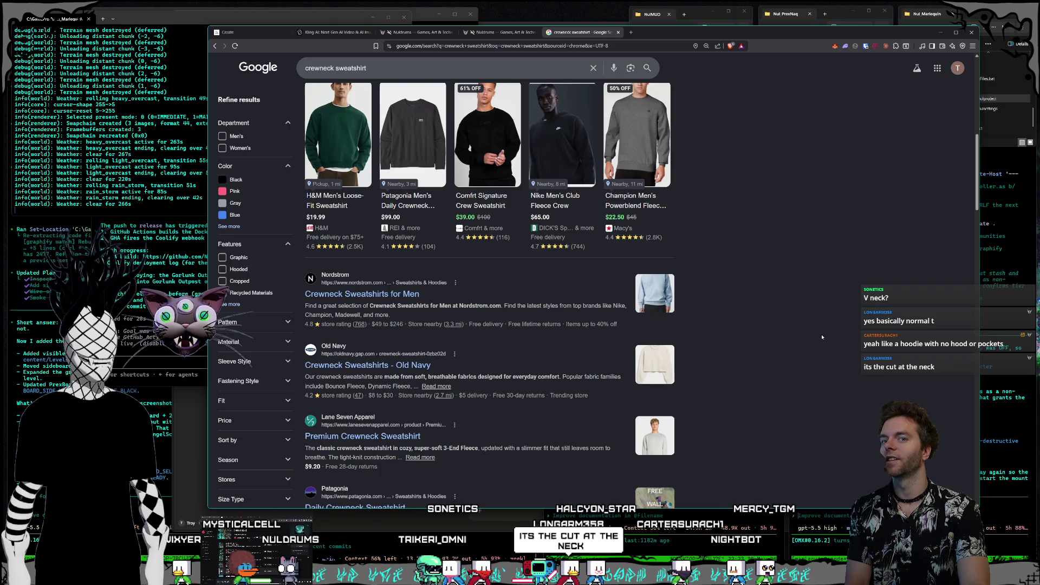
scroll(822, 337, "down", 4)
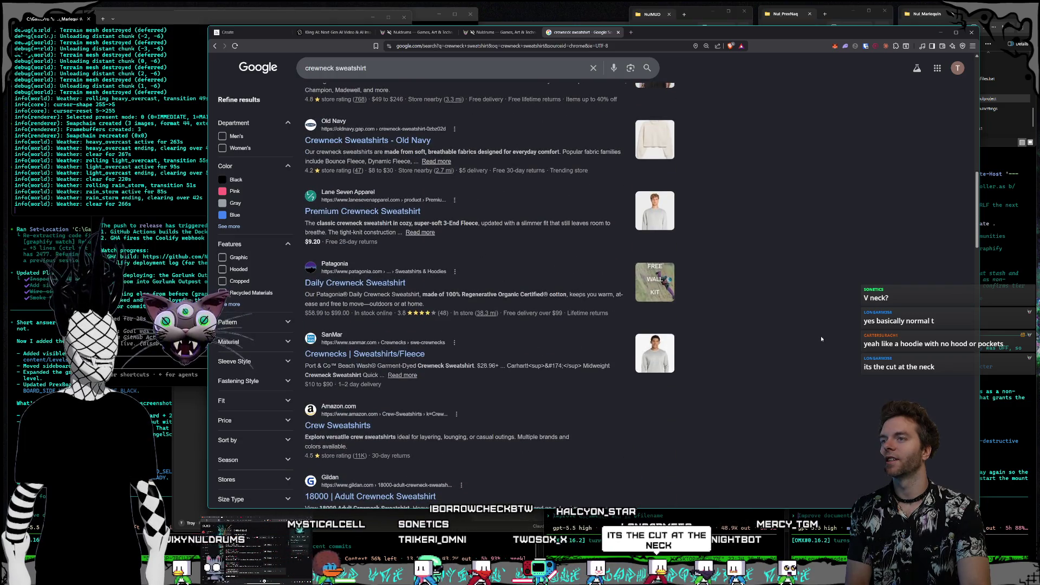
scroll(821, 338, "up", 10)
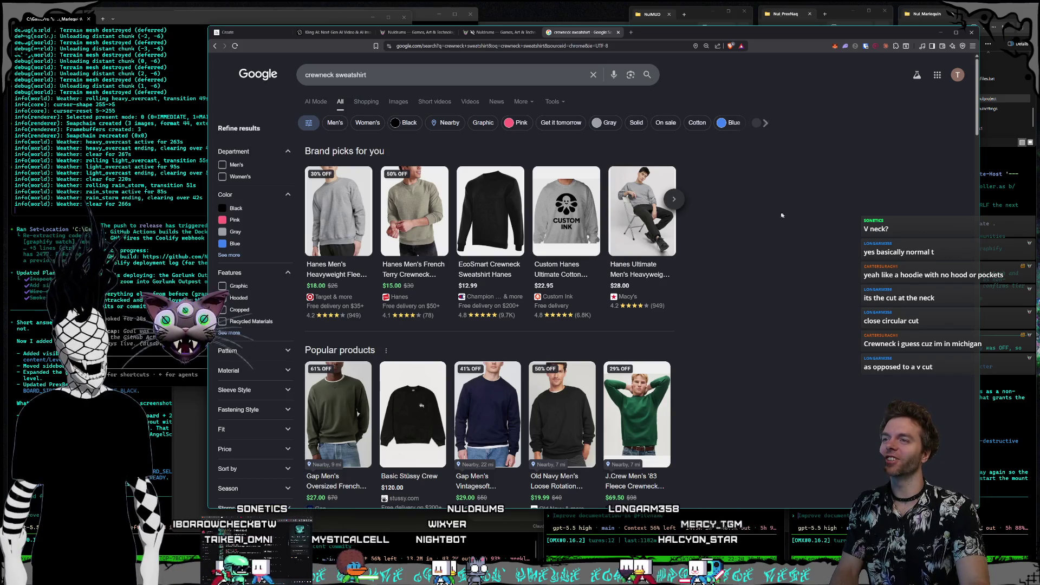
left_click(618, 32)
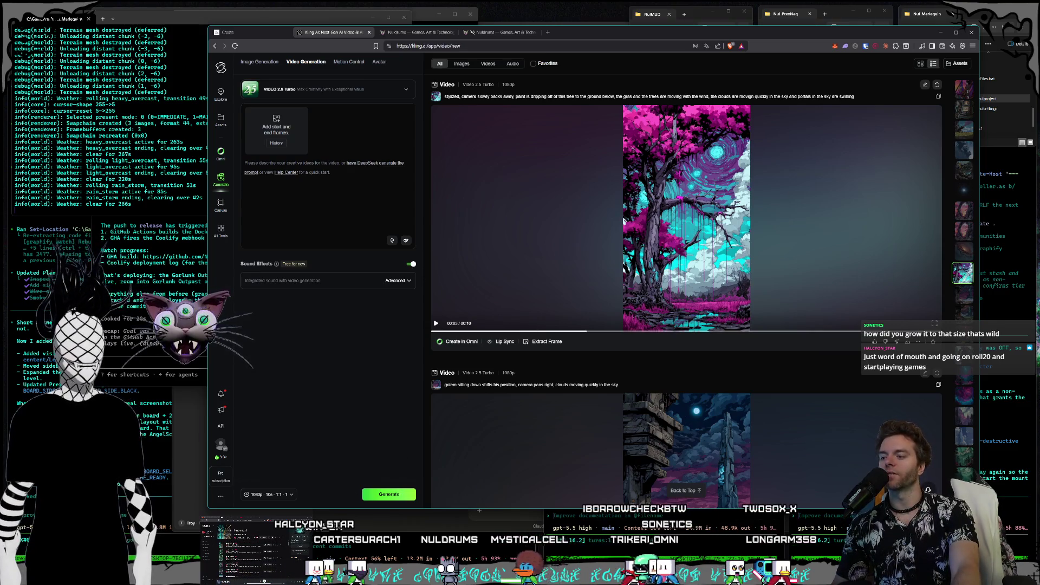
Step: Bring Core forward, enlarge its window, view the cliff and waterfall, and select Loot_Equip_CardPoint001
key("alt+Tab")
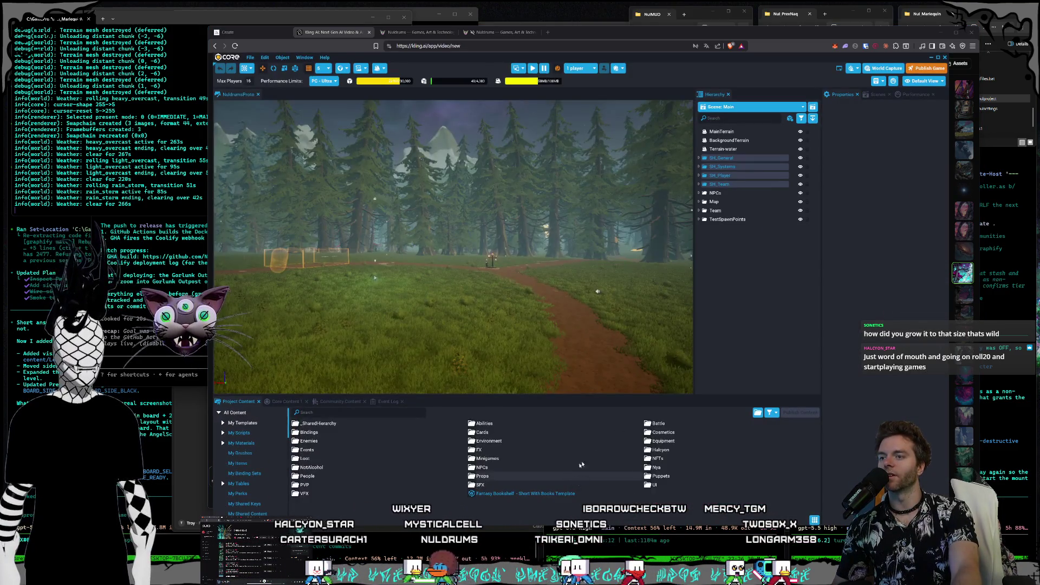
left_click_drag(609, 57, 681, 81)
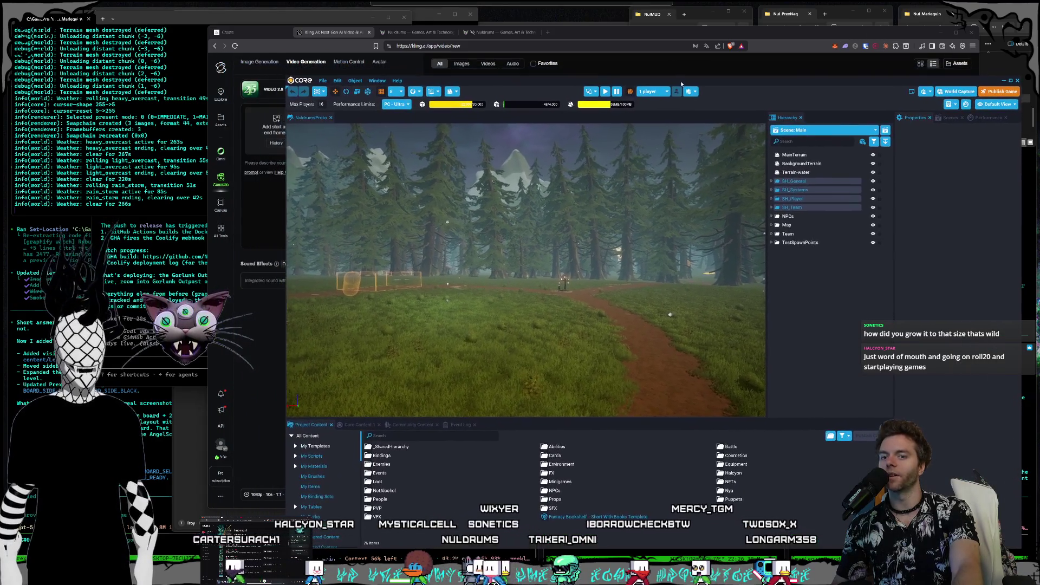
left_click_drag(287, 81, 177, 30)
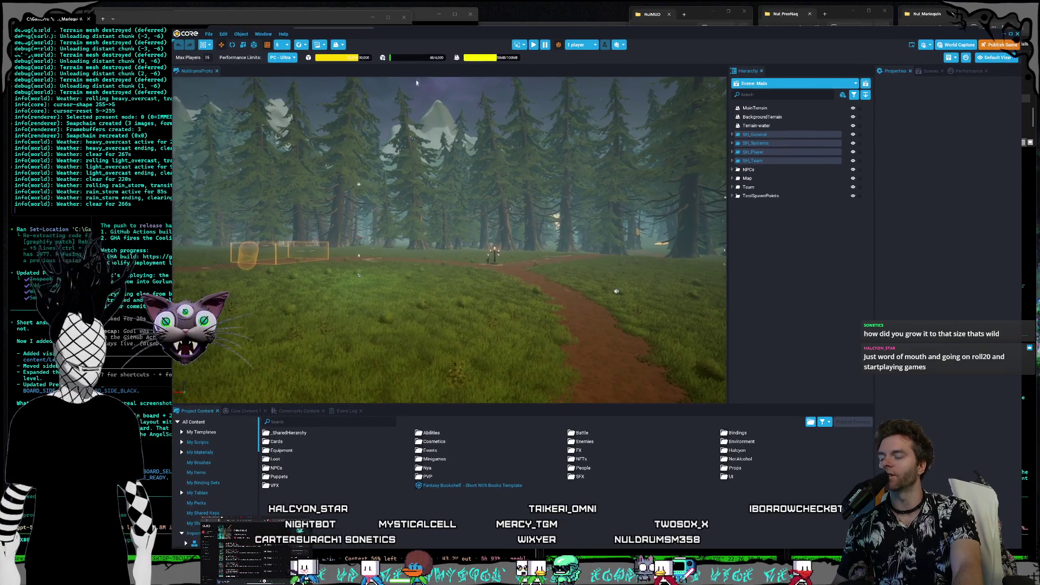
scroll(475, 245, "down", 5)
mouse_move(475, 246)
left_mouse_down()
mouse_move(313, 253)
mouse_move(375, 274)
mouse_move(660, 248)
mouse_move(500, 232)
left_mouse_up()
left_click(711, 303)
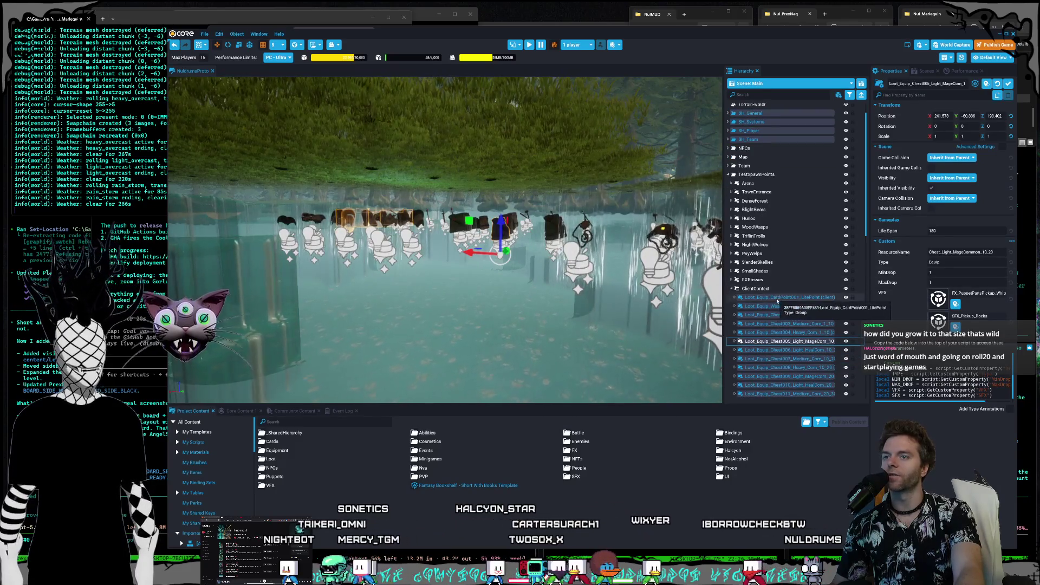
Step: Select the range of Loot_Equip pickups, frame them with F, and toggle rotate and move gizmos
scroll(781, 306, "down", 8)
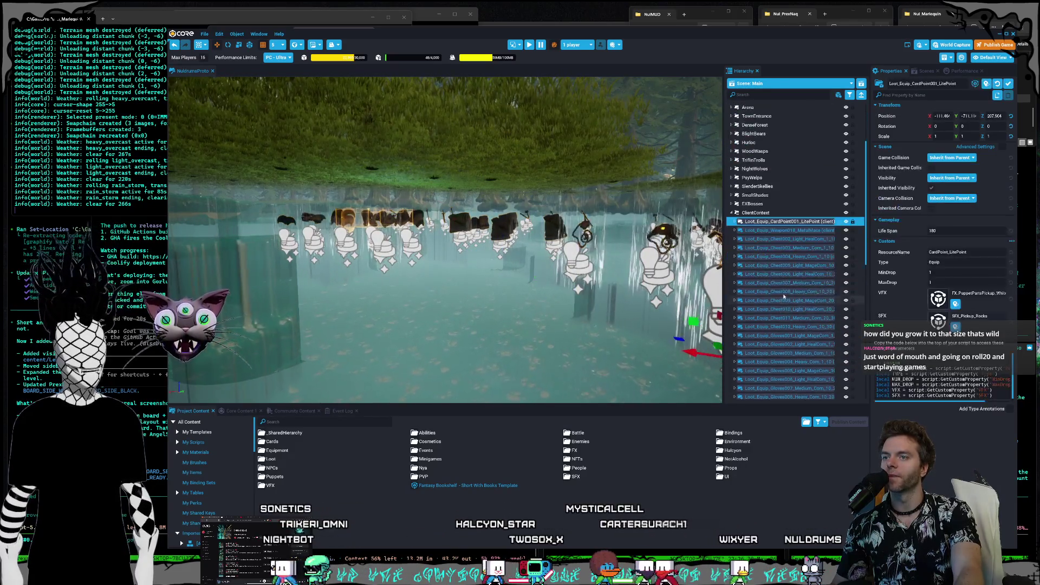
scroll(782, 310, "down", 5)
left_click(785, 395, "shift")
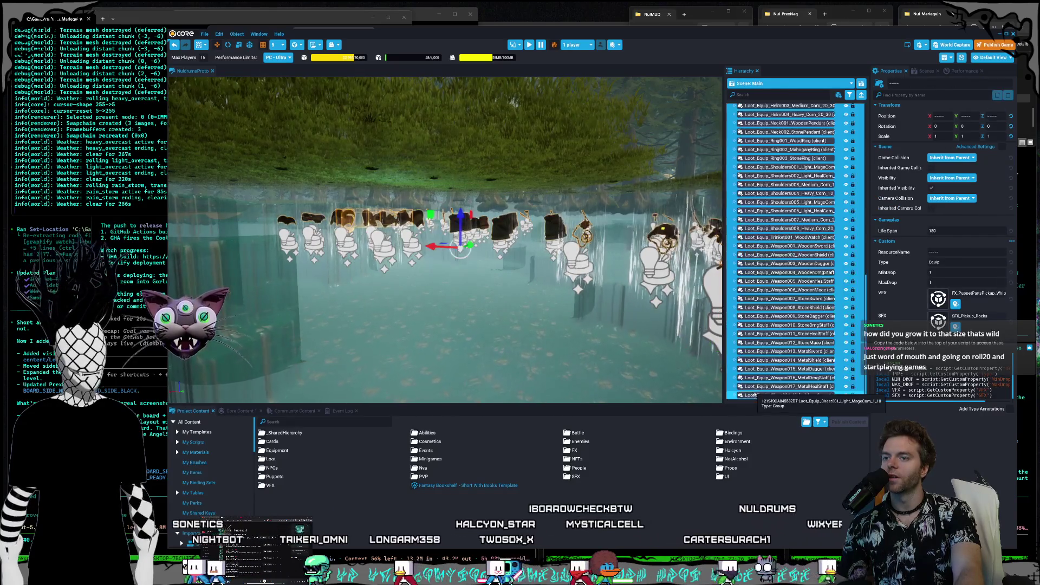
key("f")
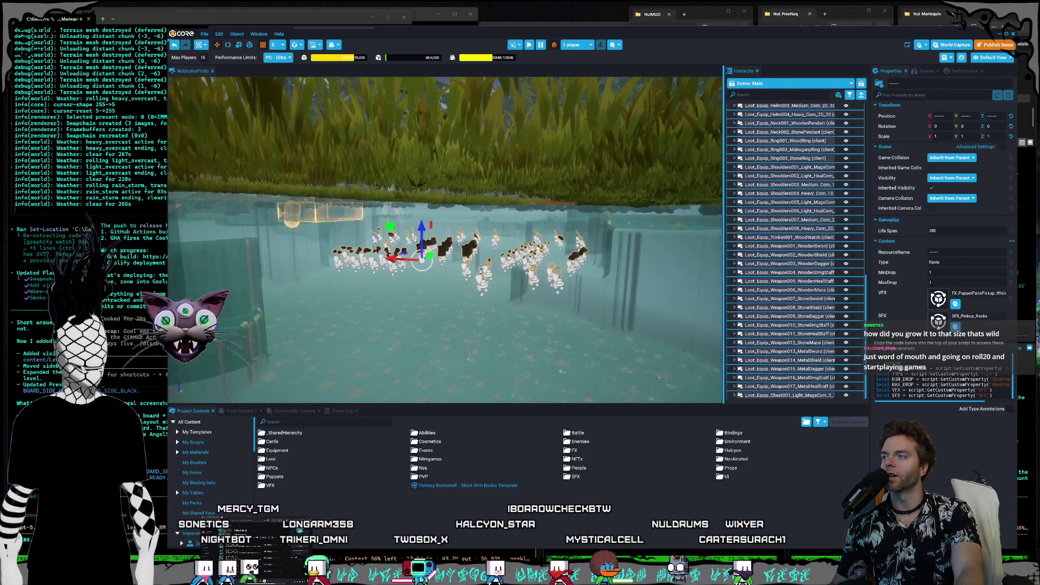
scroll(423, 245, "down", 5)
key("e")
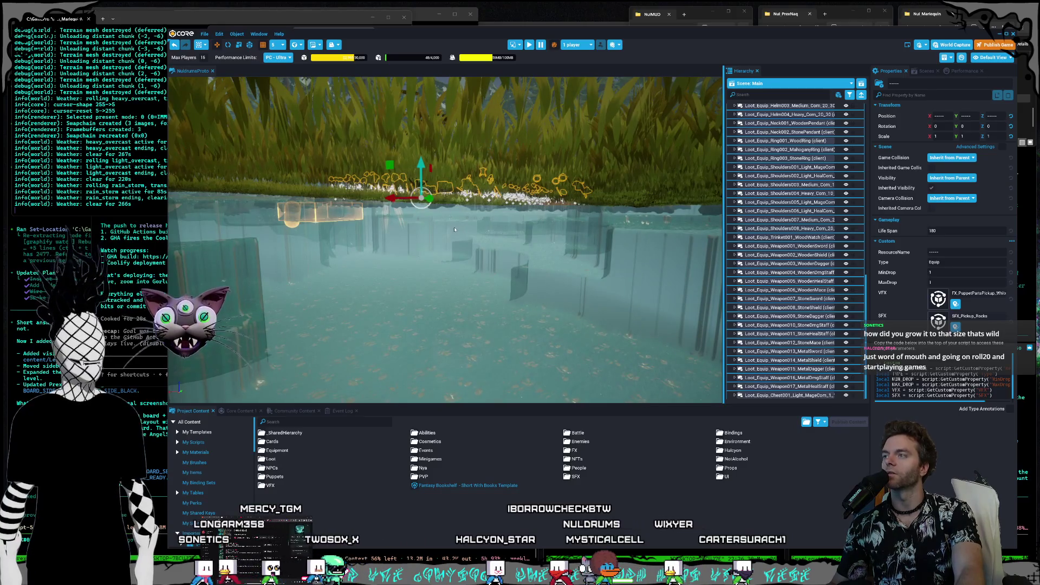
scroll(464, 221, "up", 5)
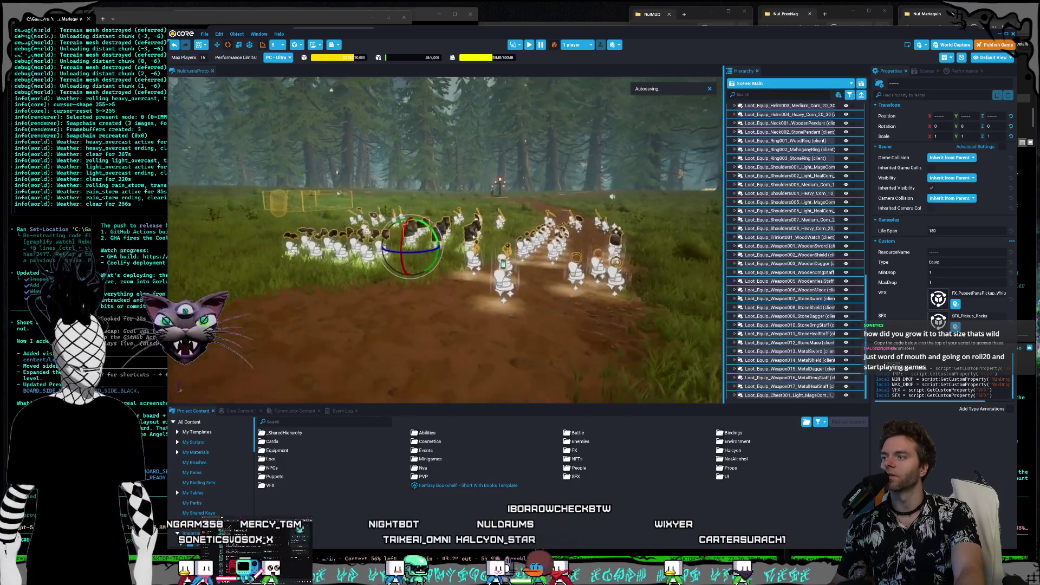
key("w")
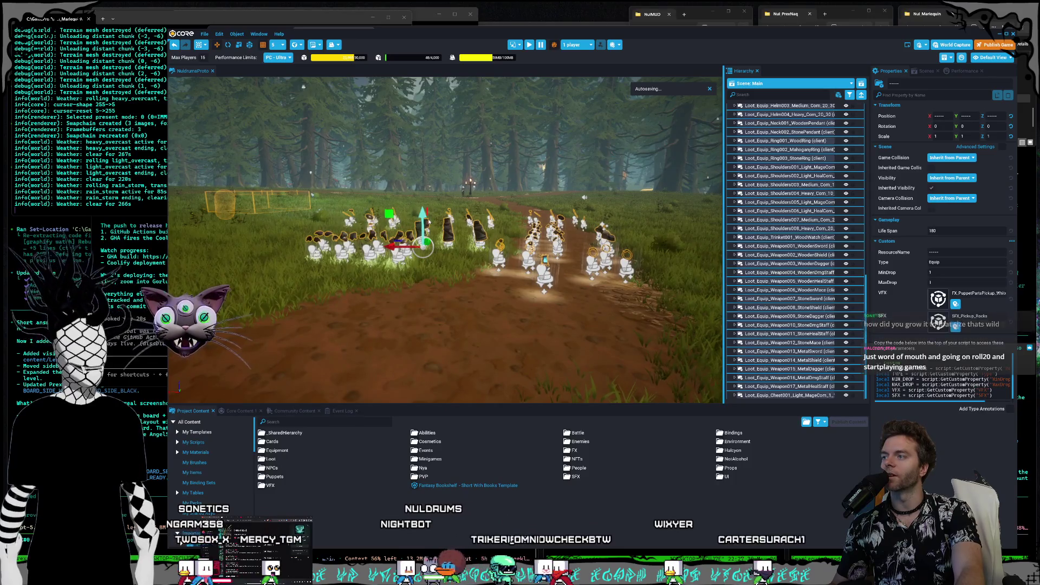
Step: Deselect the loot props and turn the view to look along the forest path
scroll(429, 222, "down", 1)
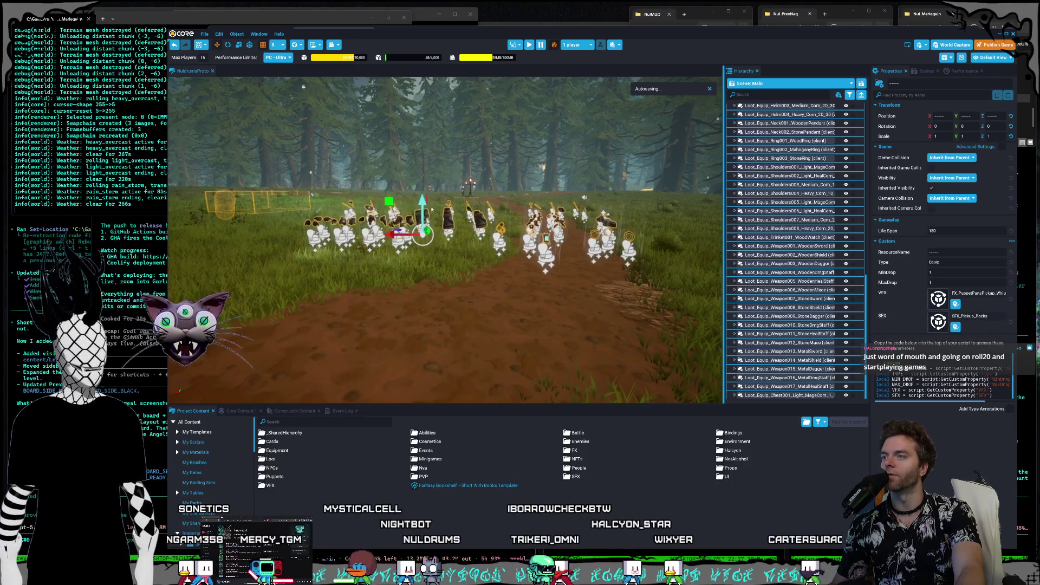
scroll(432, 212, "up", 3)
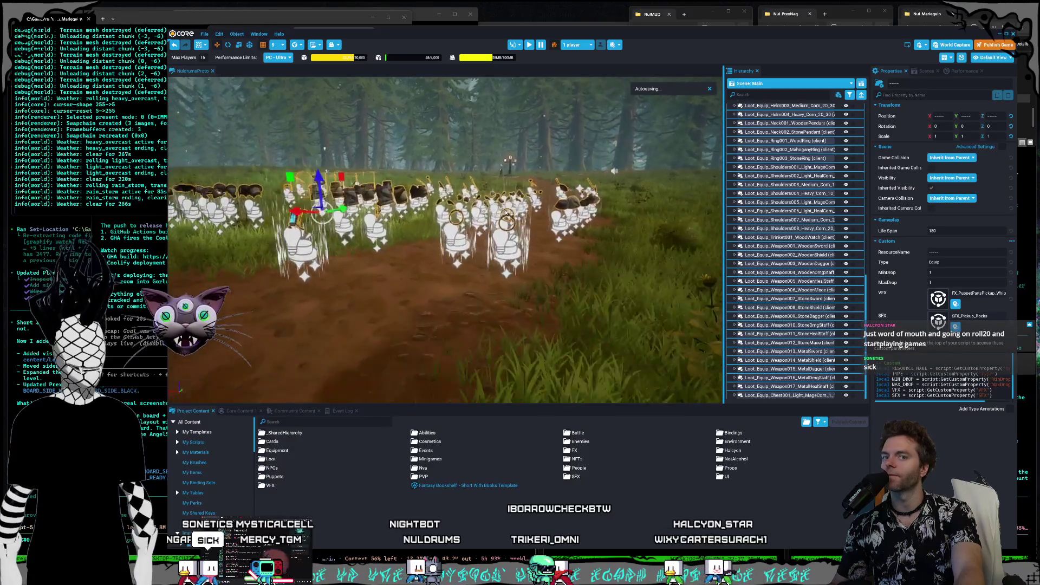
scroll(514, 211, "up", 3)
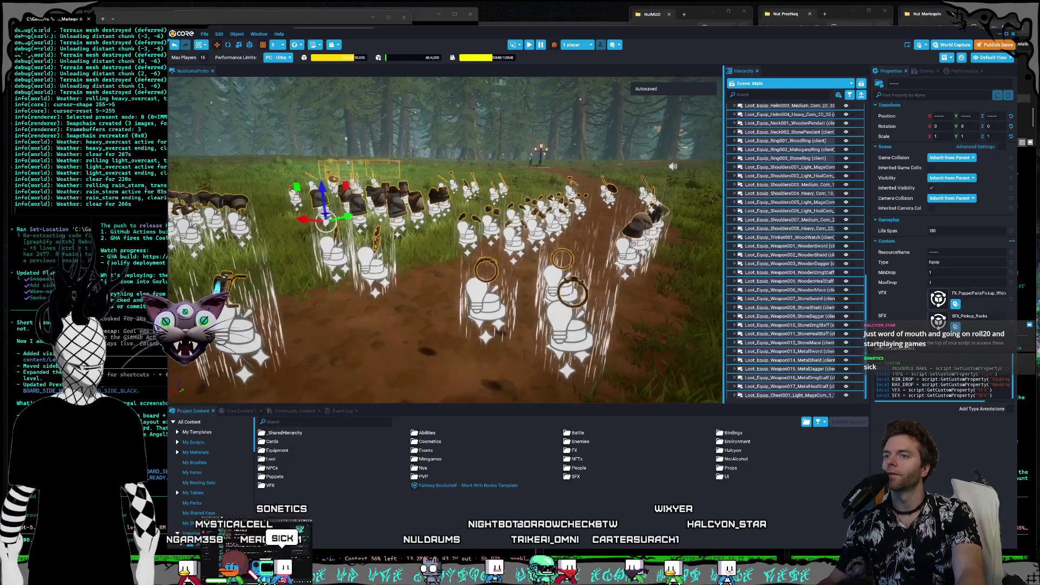
left_click(565, 204)
scroll(486, 279, "up", 3)
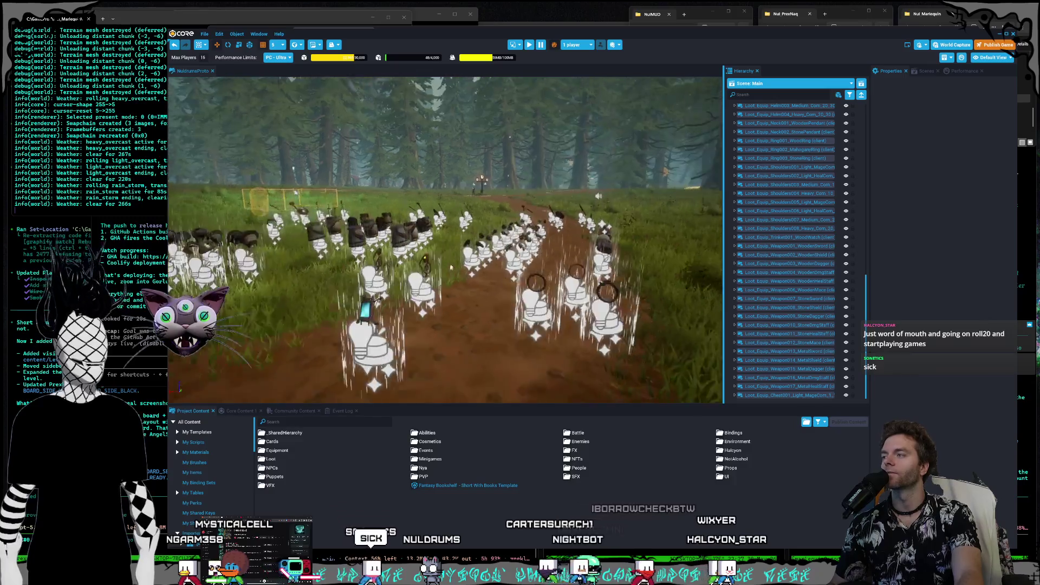
scroll(485, 278, "up", 3)
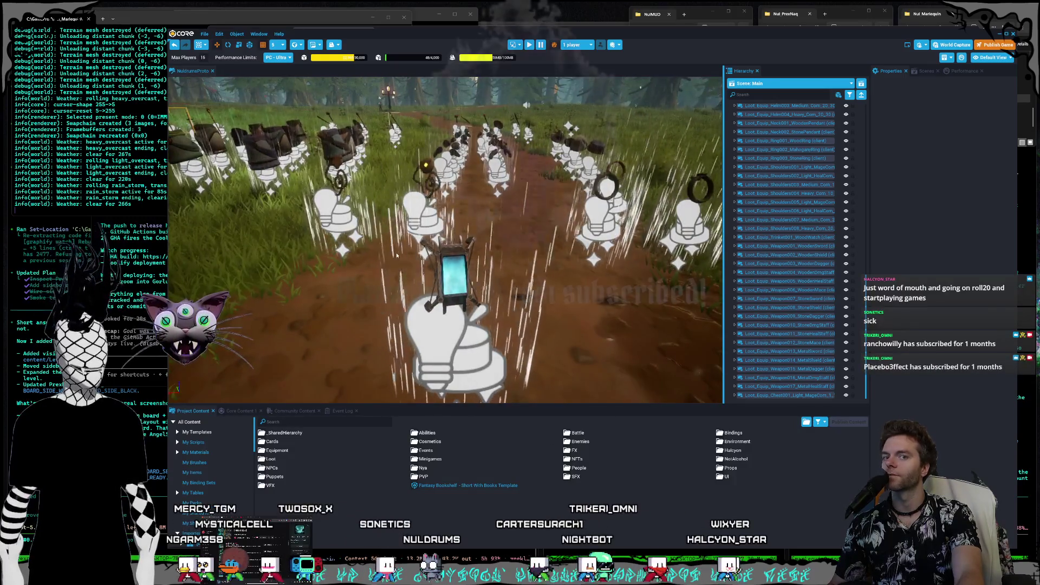
left_click_drag(397, 255, 414, 253)
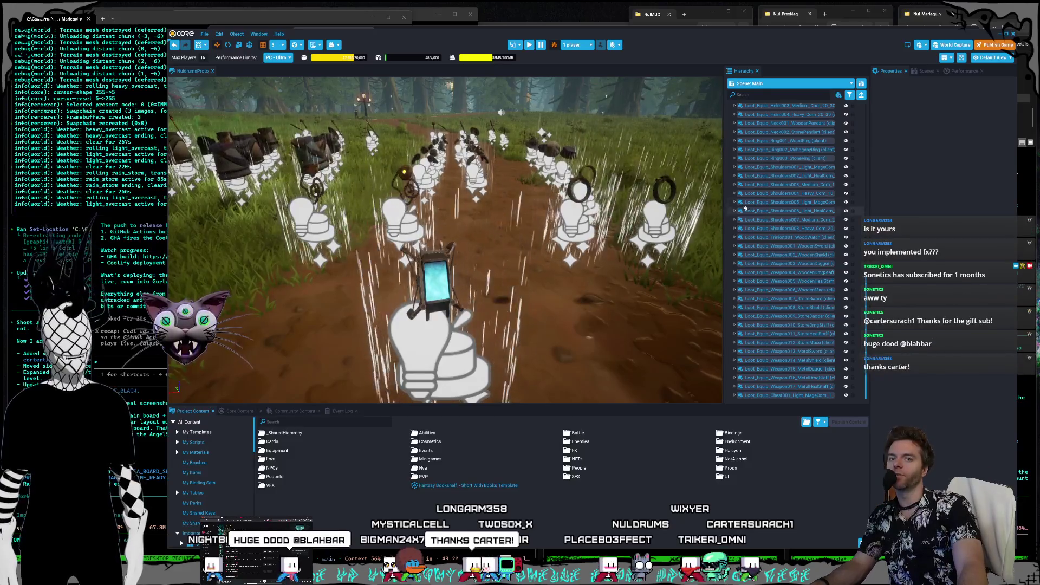
Step: Fly around the loot field with WASD and select one of the chest pickups
key("w")
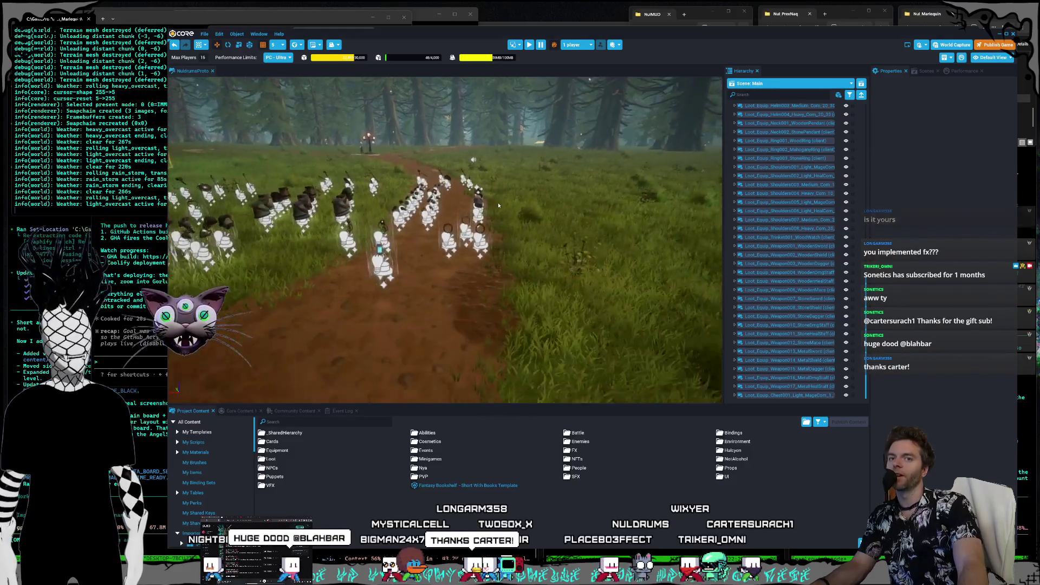
key("s")
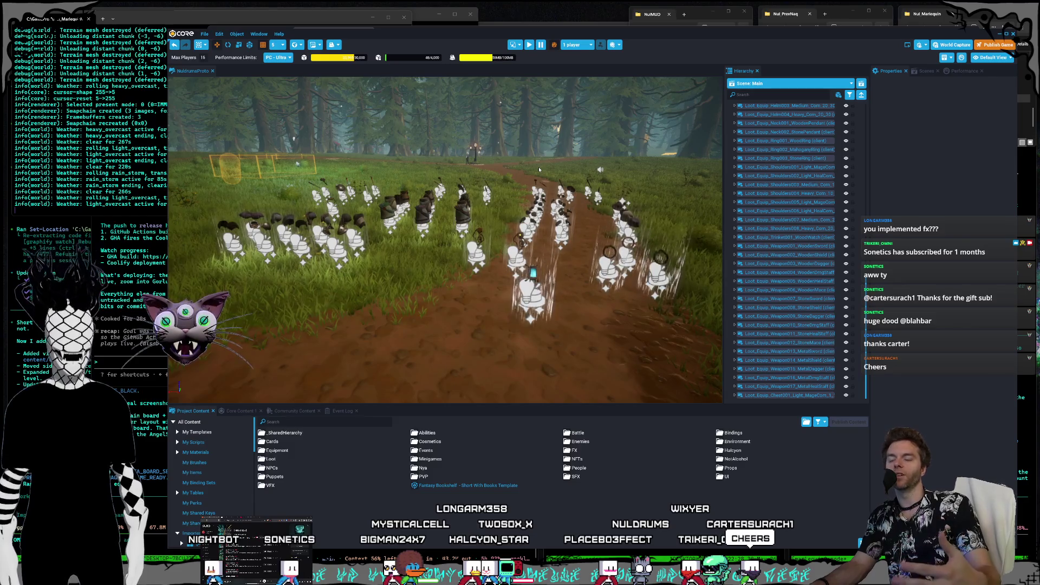
key("a")
key("a")
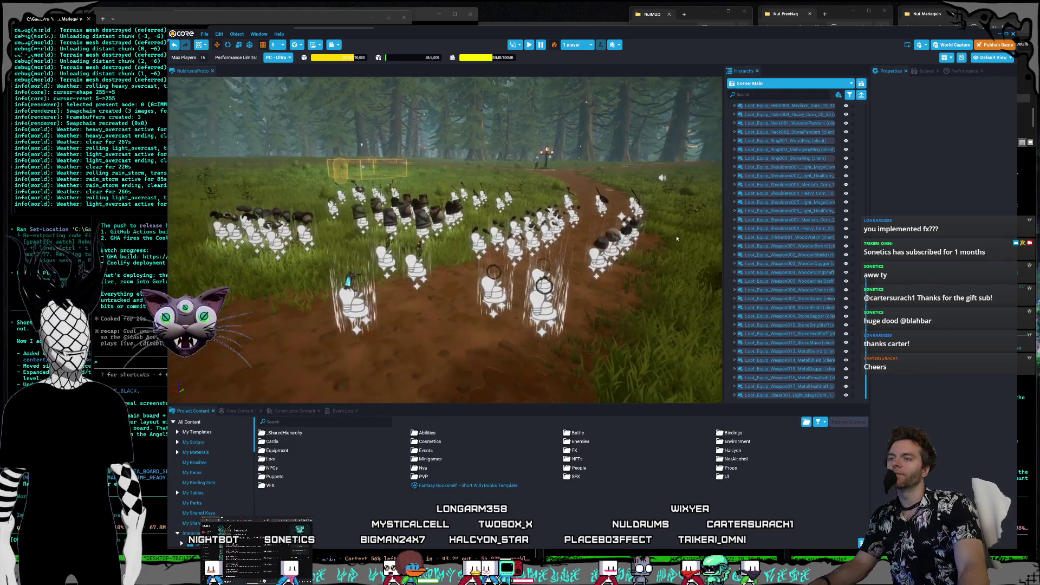
left_click(785, 395)
scroll(785, 244, "up", 8)
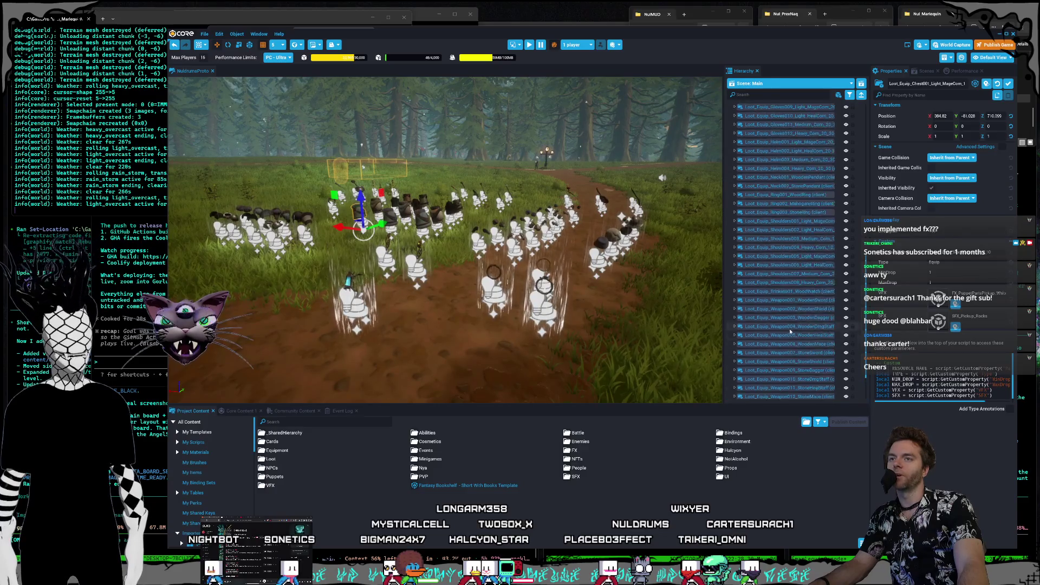
scroll(785, 174, "up", 3)
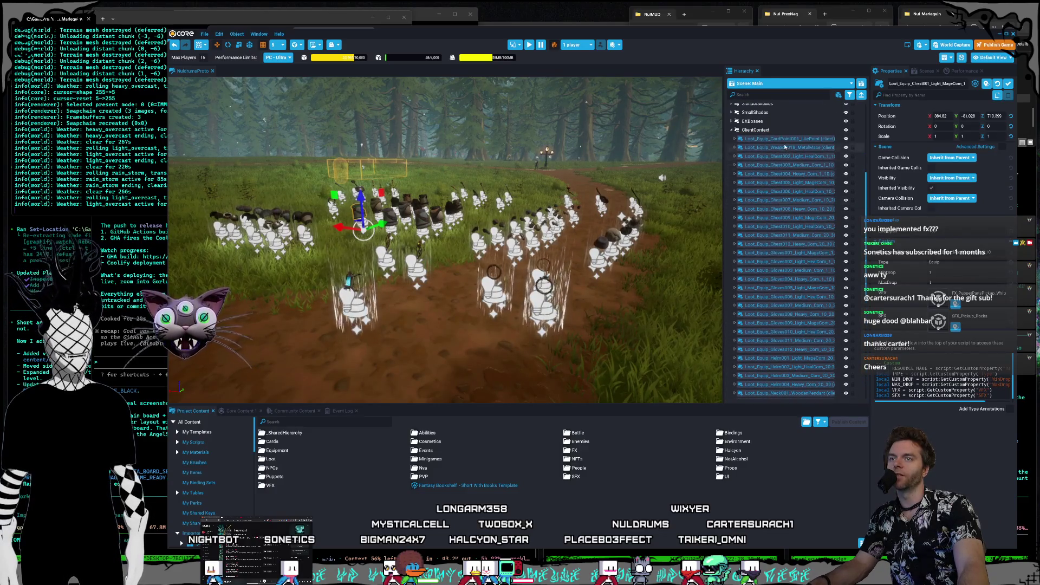
Step: Select and deselect the ClientContext pickups, fly in for a closer look, then start Preview Mode
left_click(788, 139, "shift")
key("w")
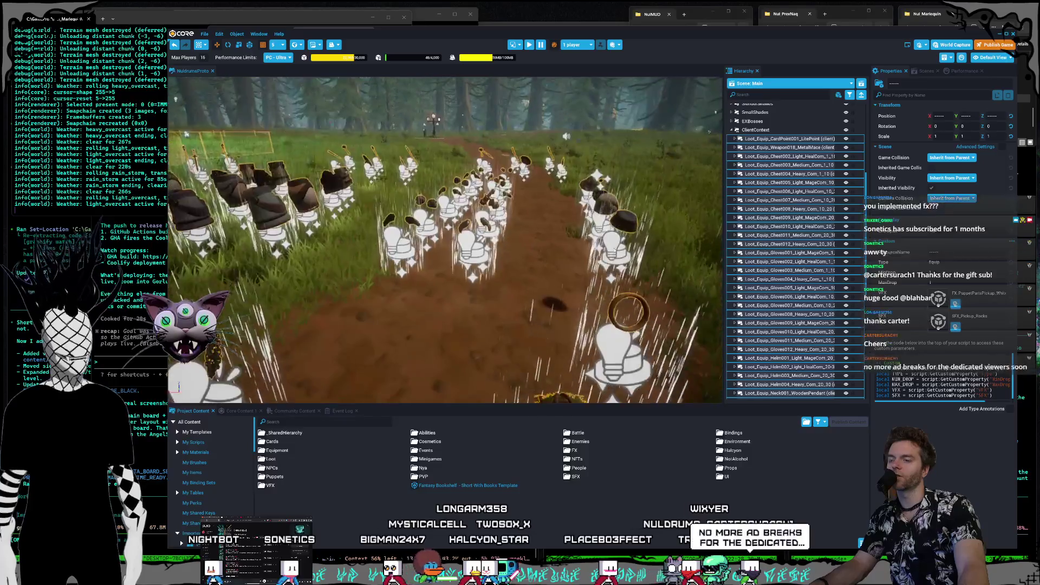
left_click(551, 230)
key("w")
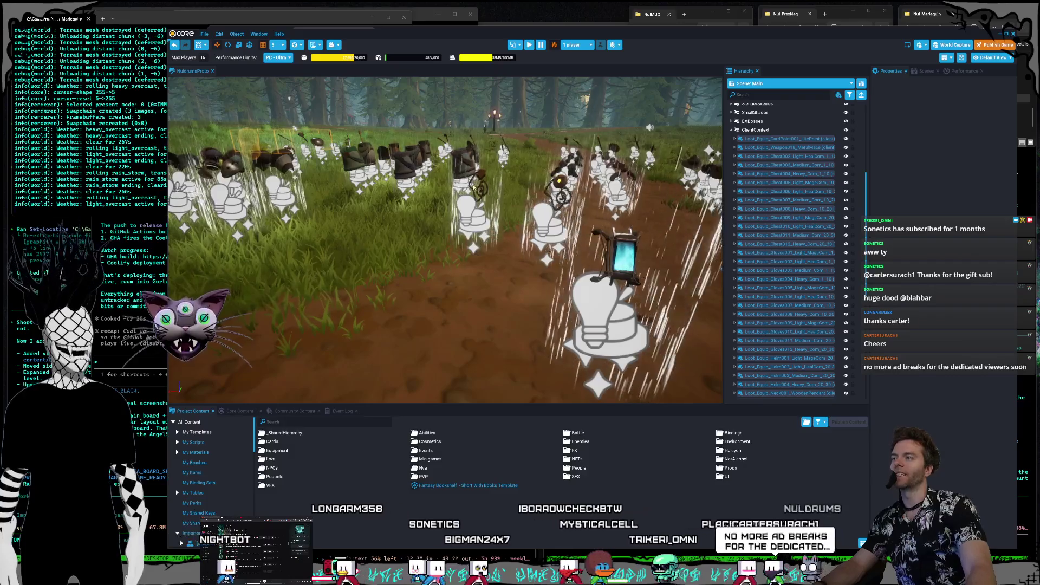
key("s")
key("a")
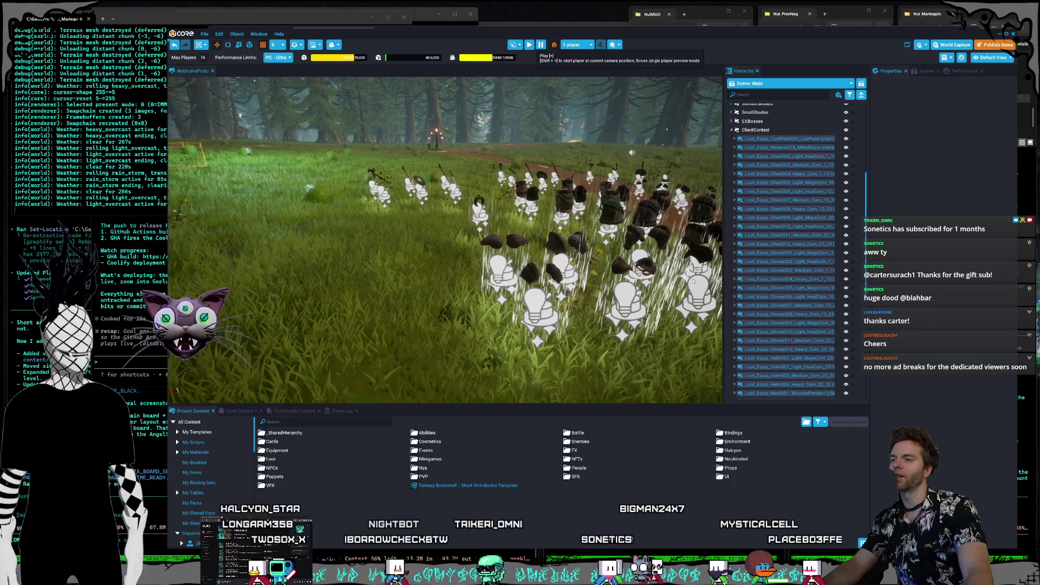
left_click(531, 47)
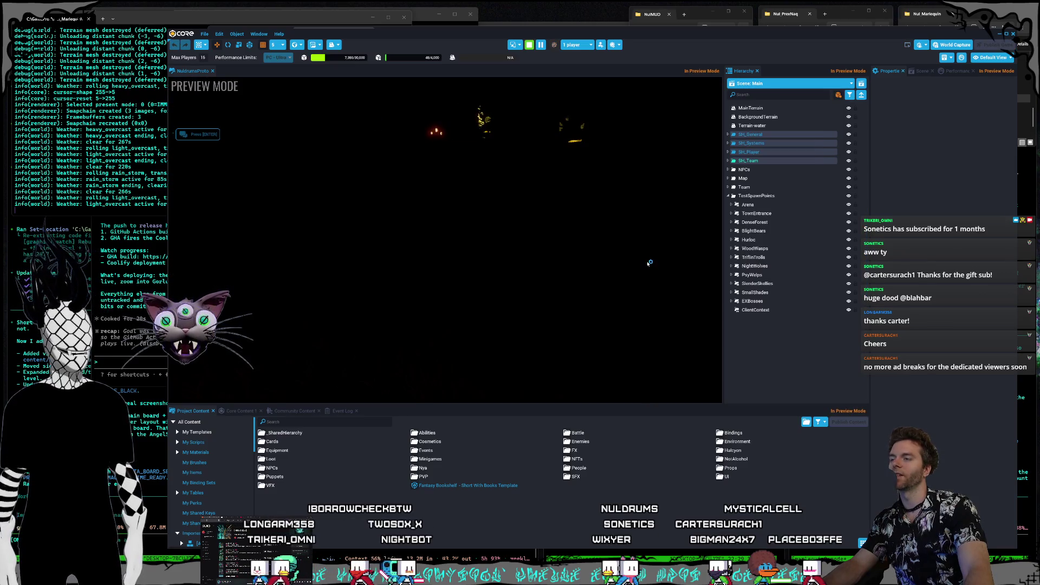
Step: Walk the character past the boots, weapons and Linen Caster Gloves onto the village path and back
left_click(592, 218)
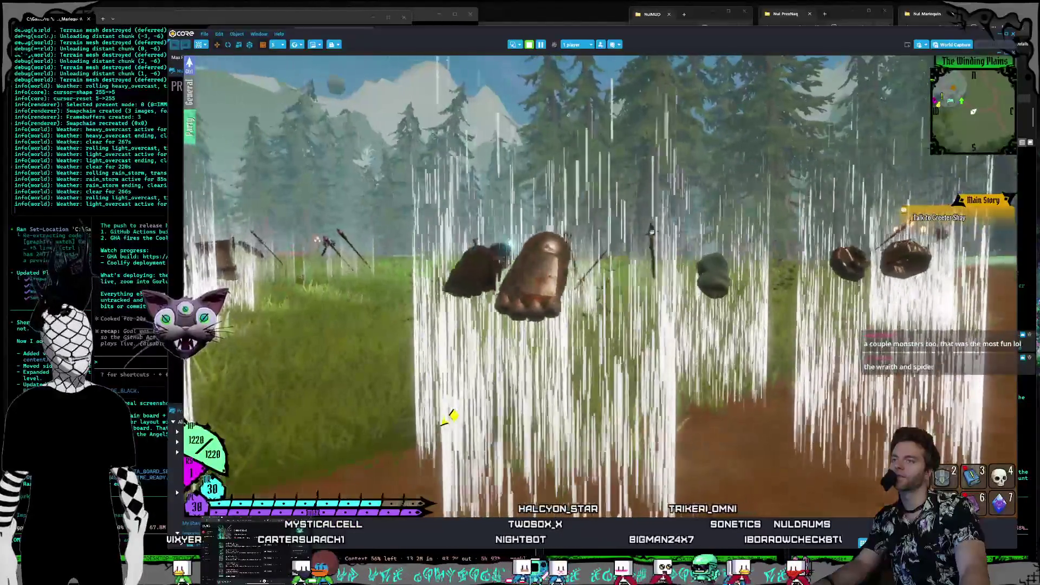
key("w")
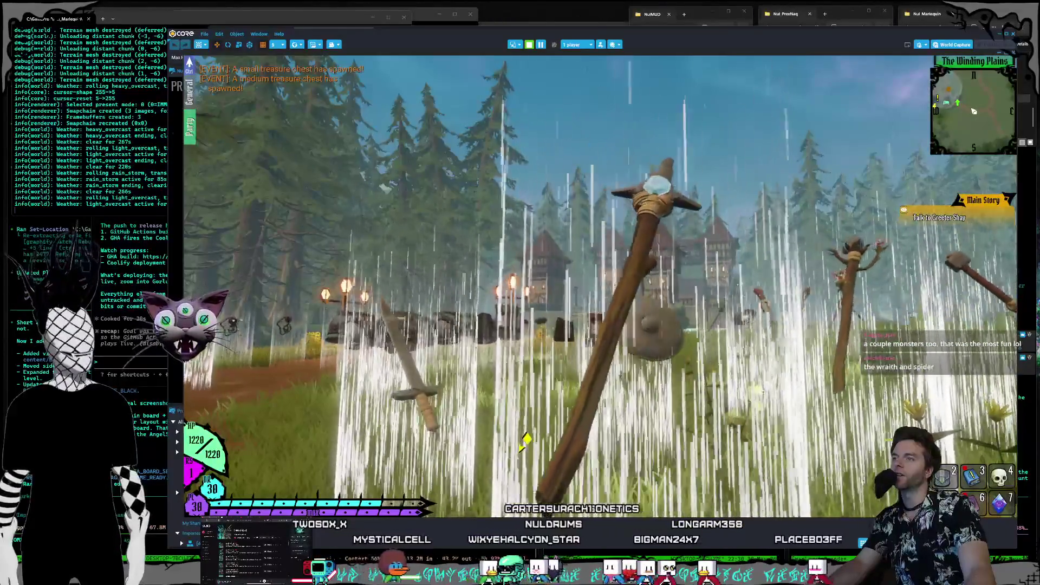
key("w")
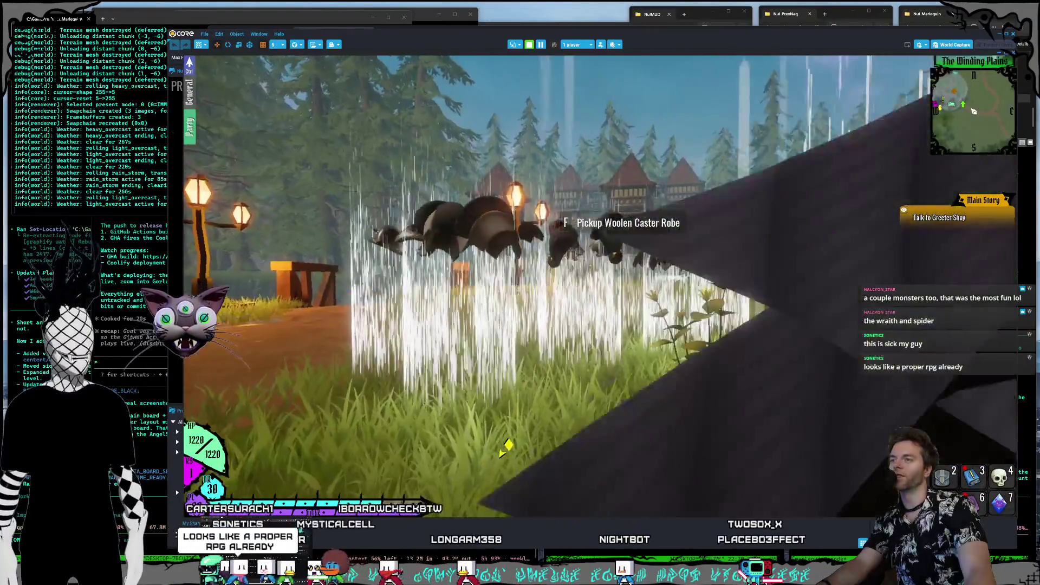
scroll(497, 447, "down", 5)
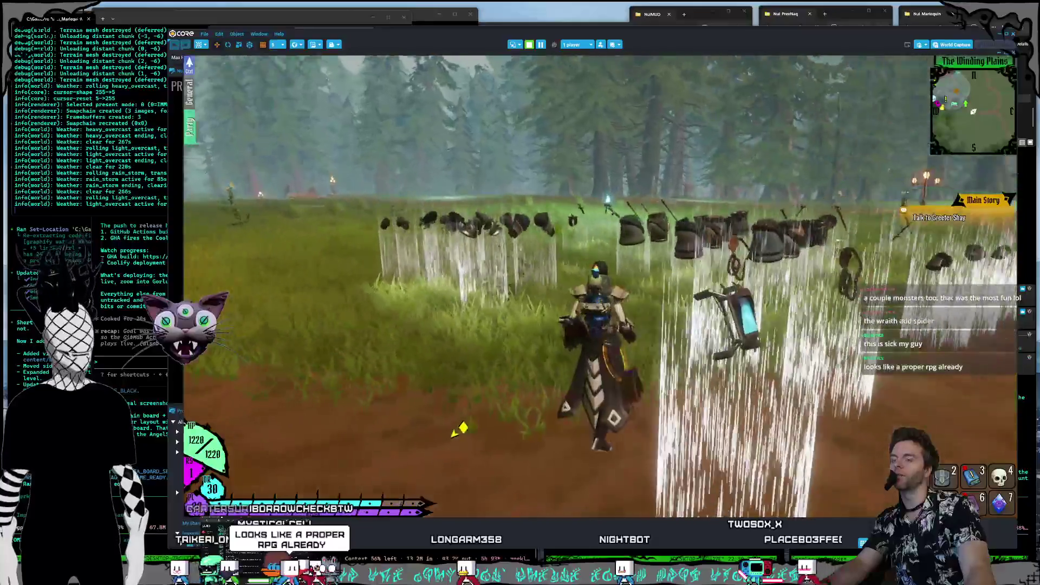
scroll(541, 423, "up", 5)
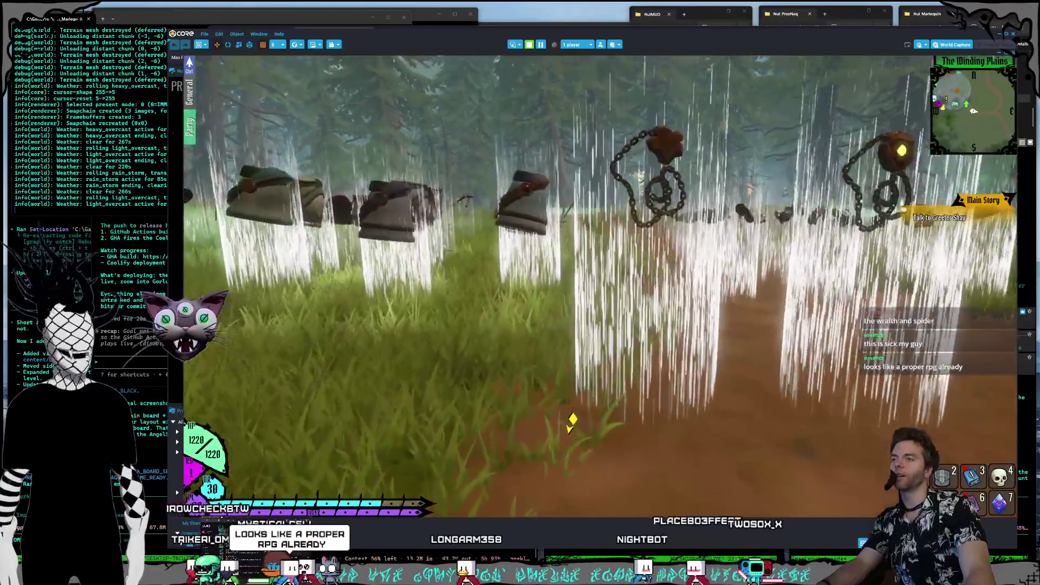
key("w")
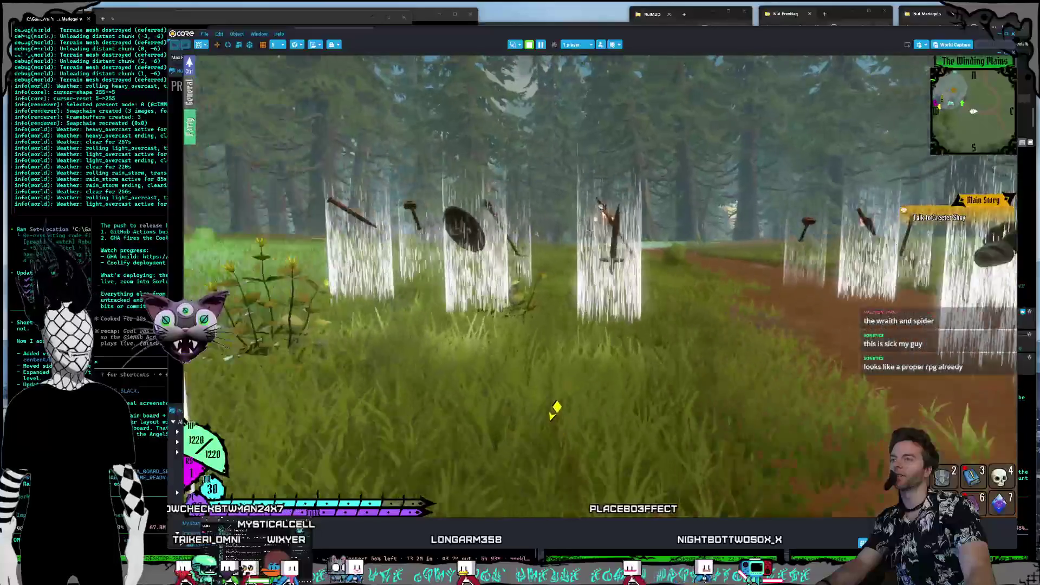
key("w")
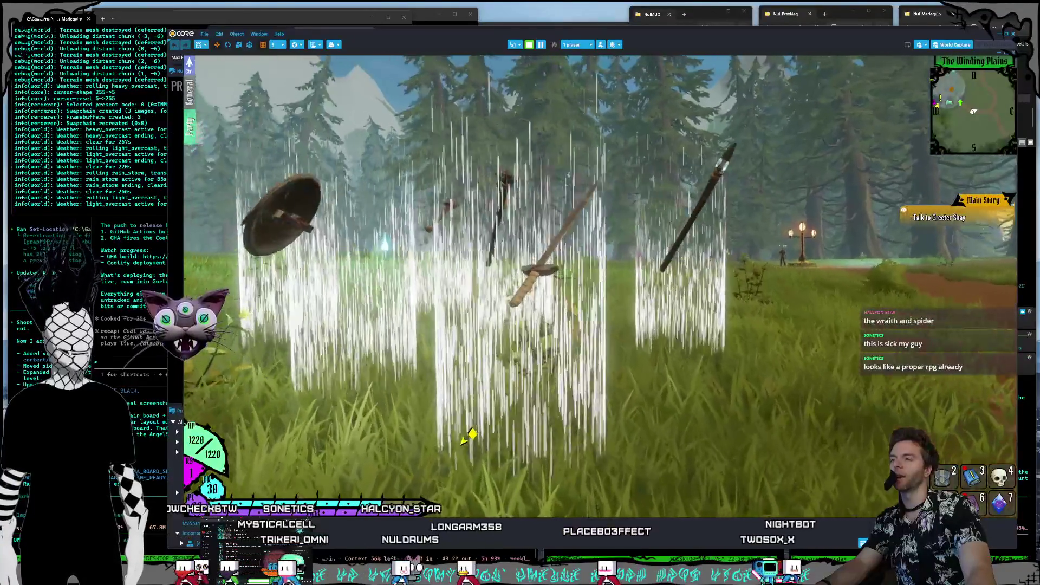
key("w")
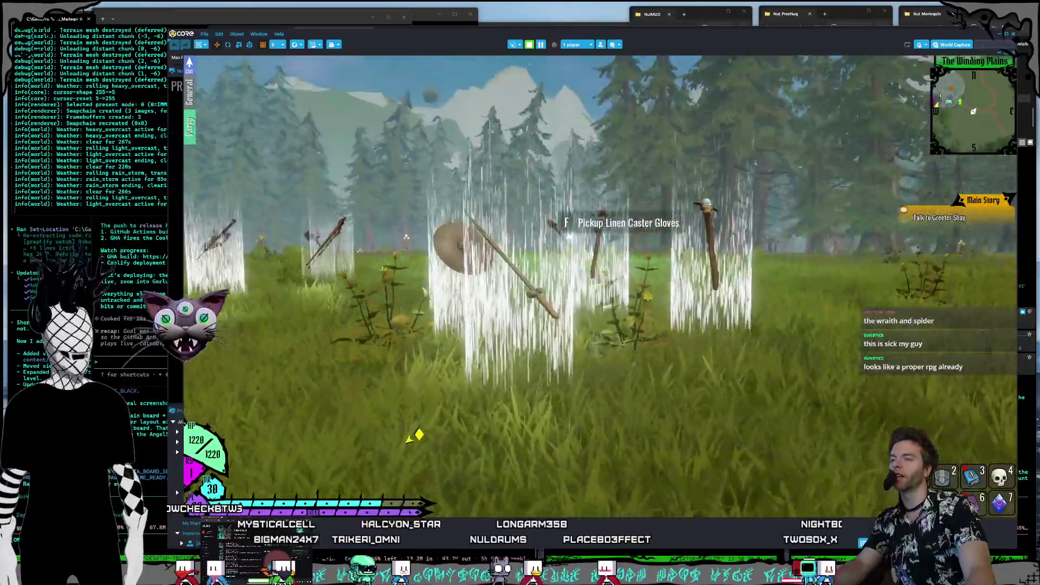
key("w")
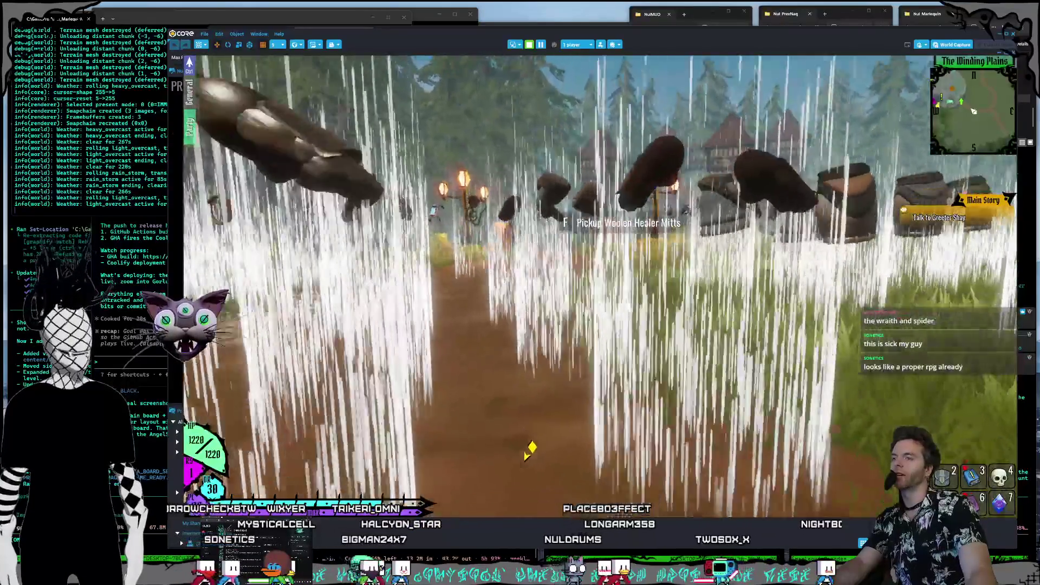
key("w")
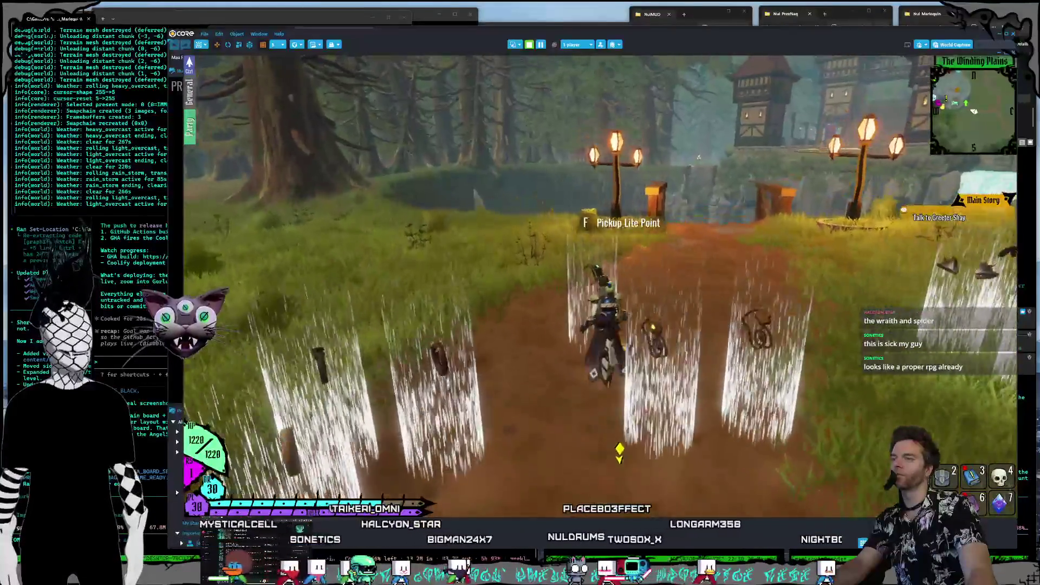
key("d")
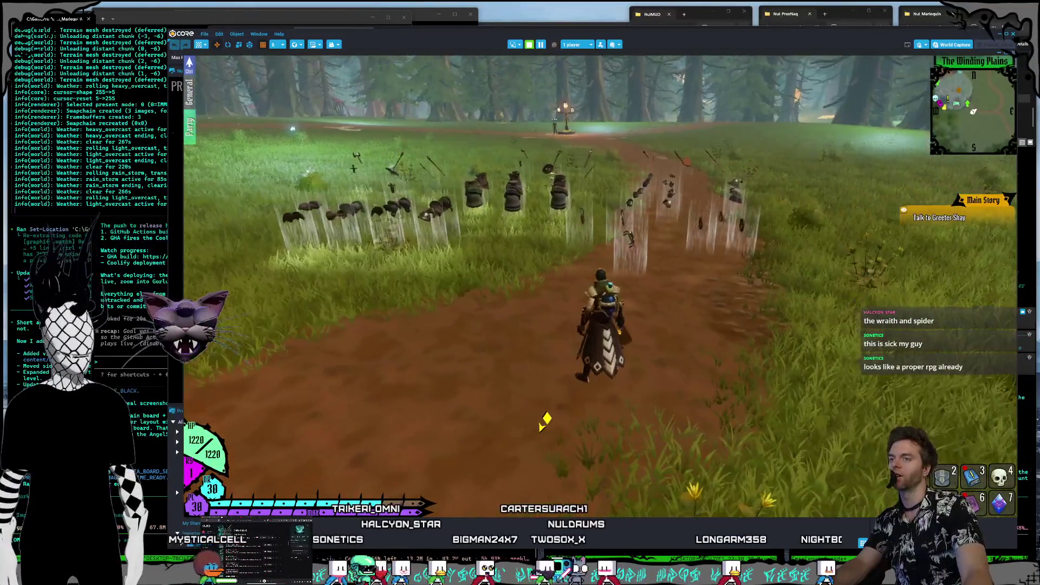
scroll(564, 427, "up", 5)
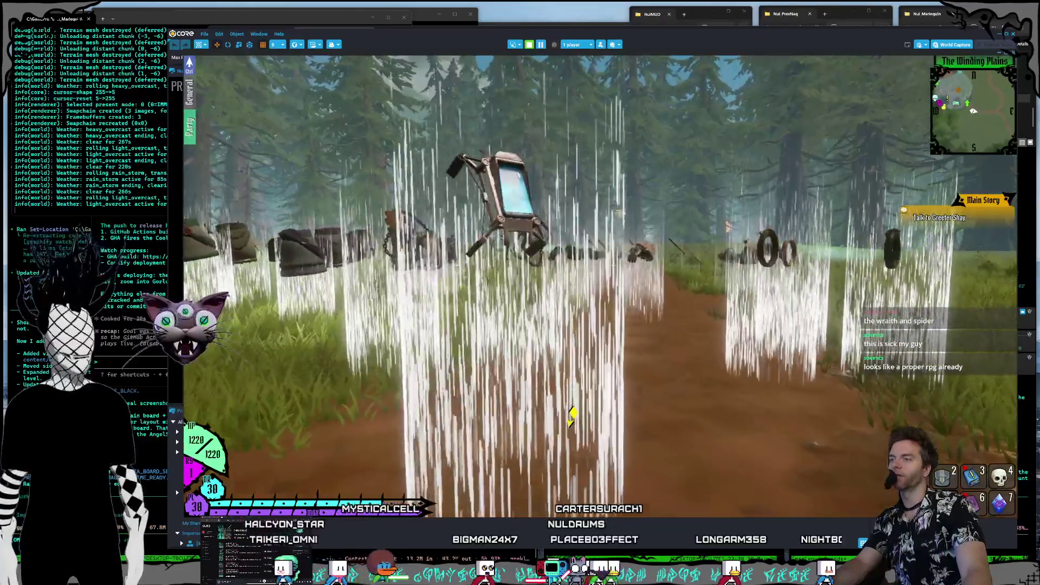
Step: Explore the floating boots, armor, spears and shield, then head down the path toward the lamp posts
key("w")
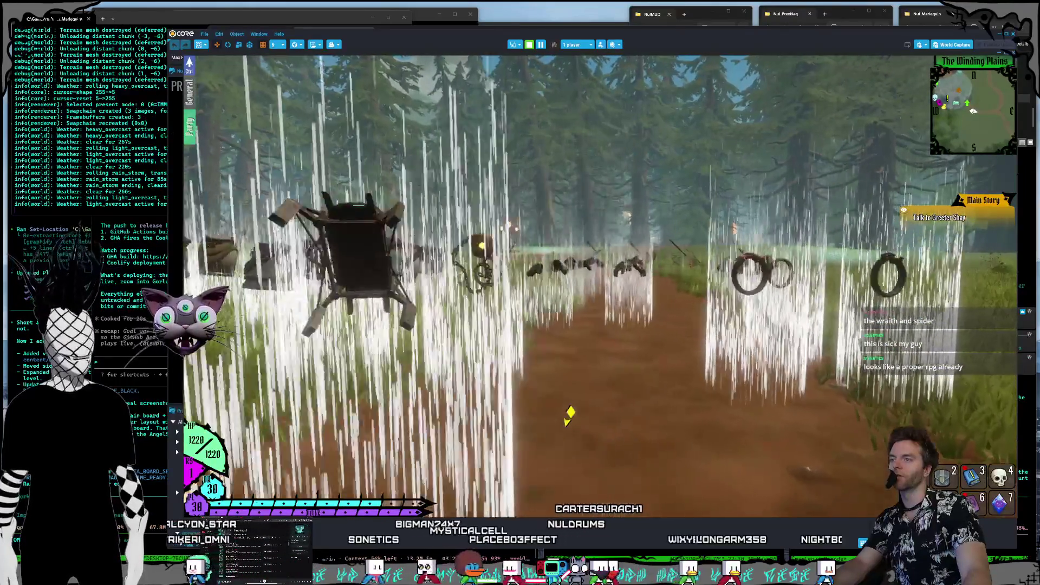
key("w")
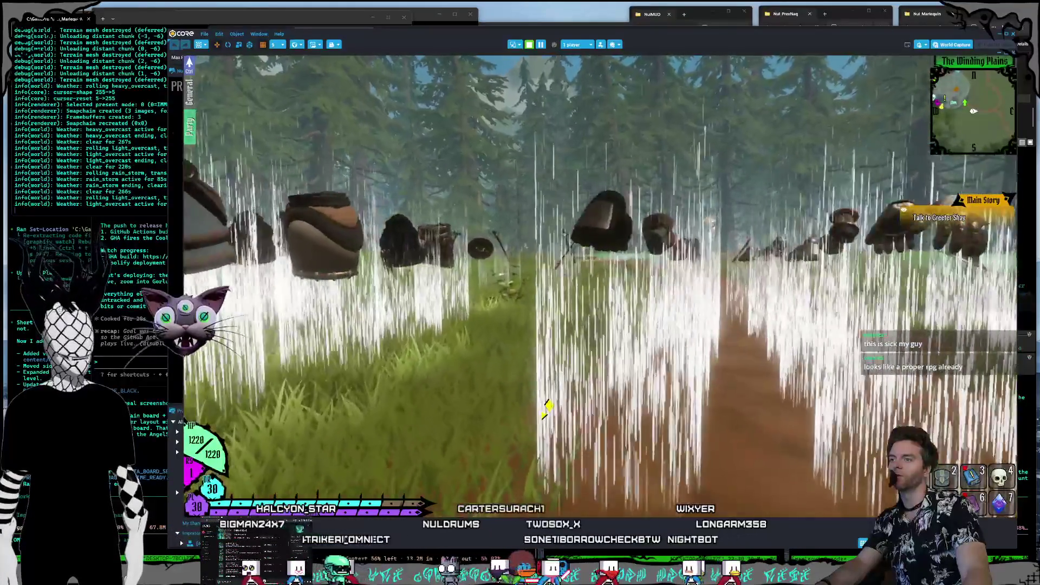
key("w")
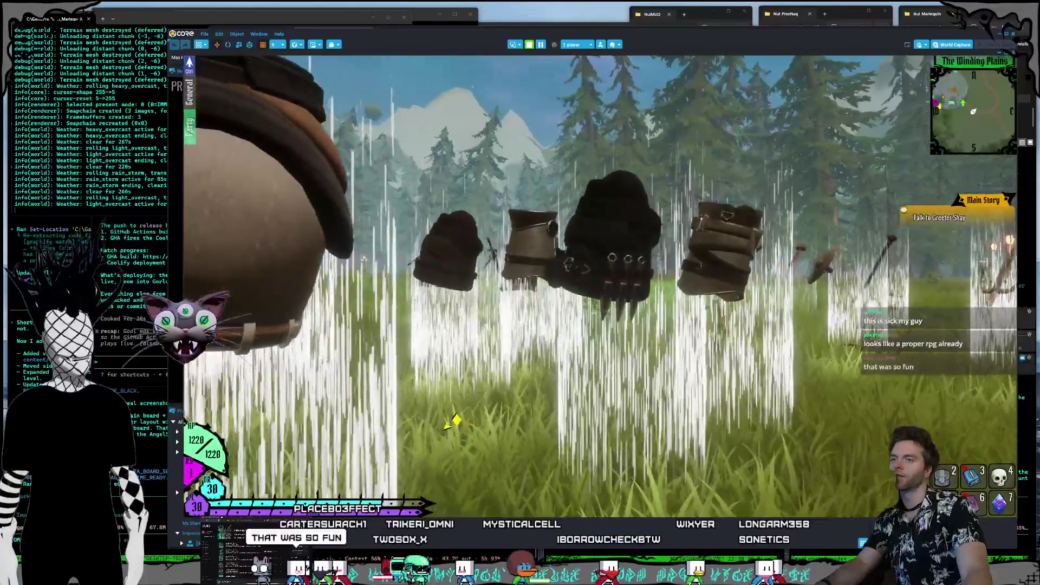
key("w")
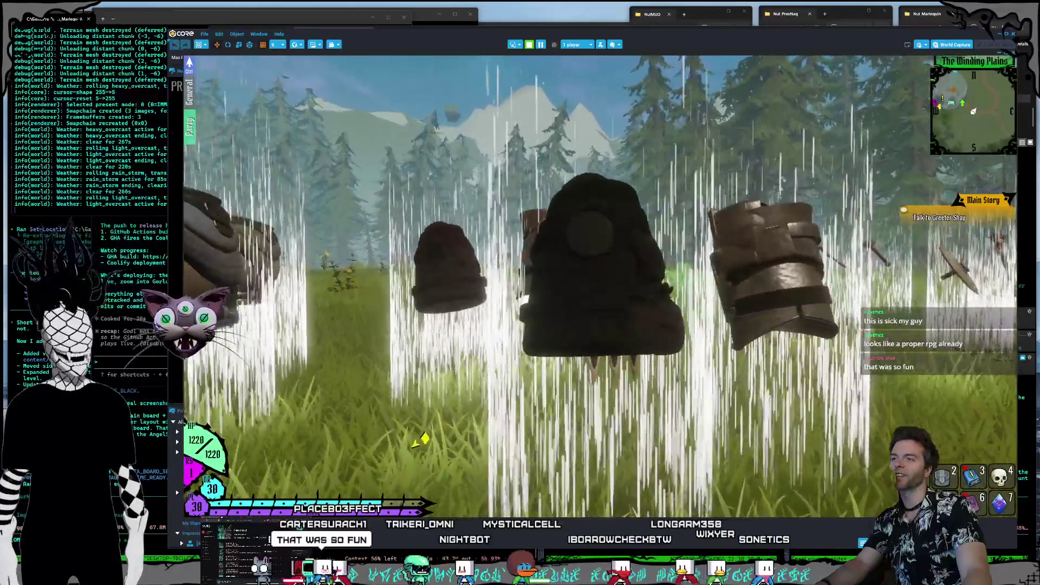
key("w")
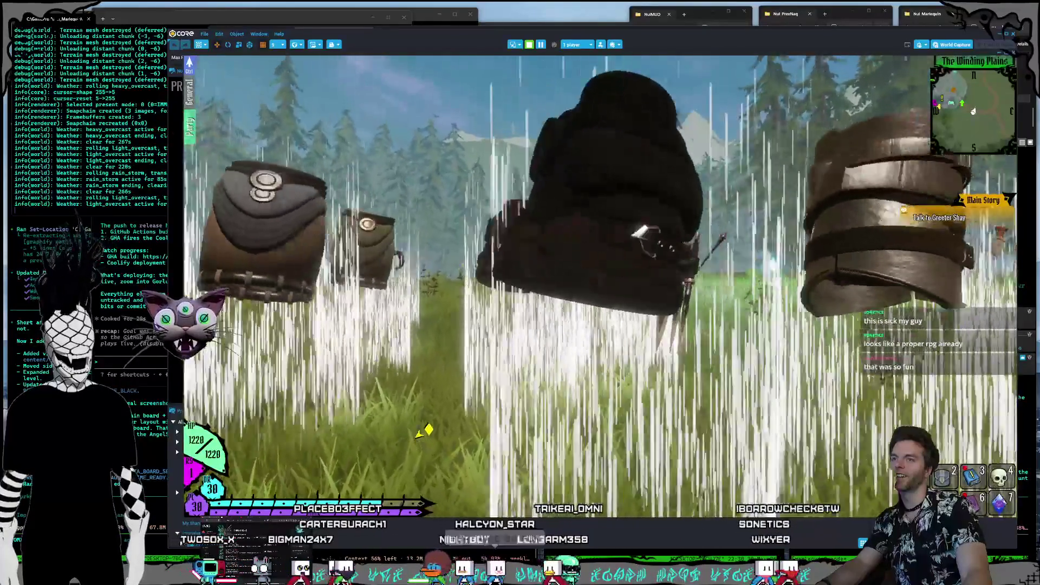
key("w")
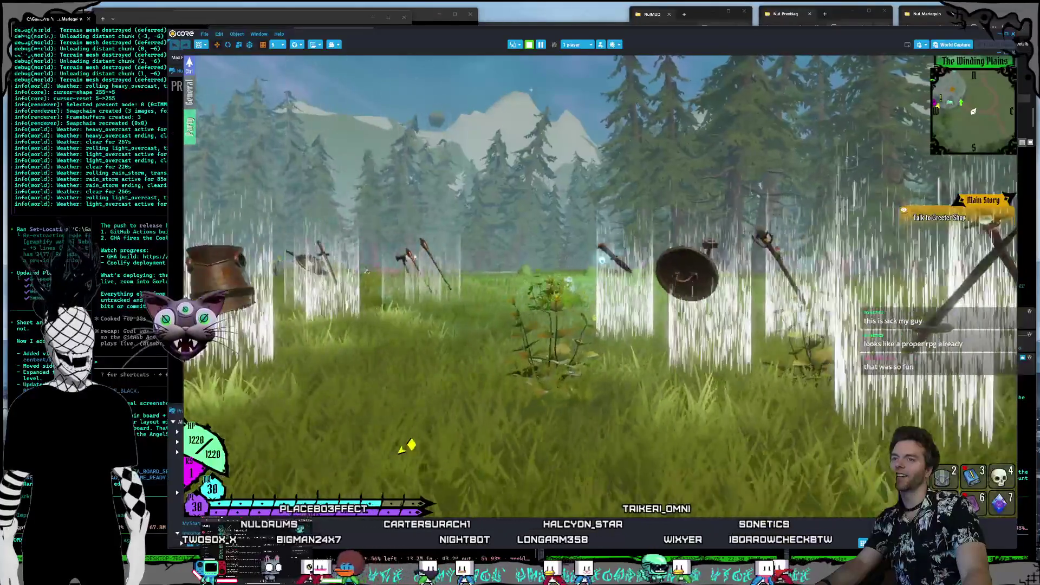
key("w")
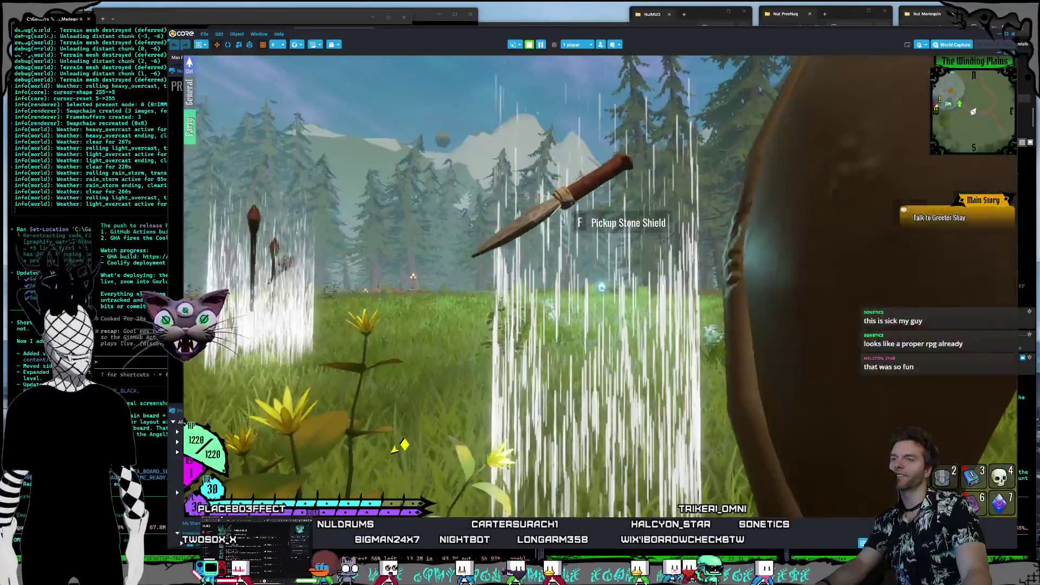
key("w")
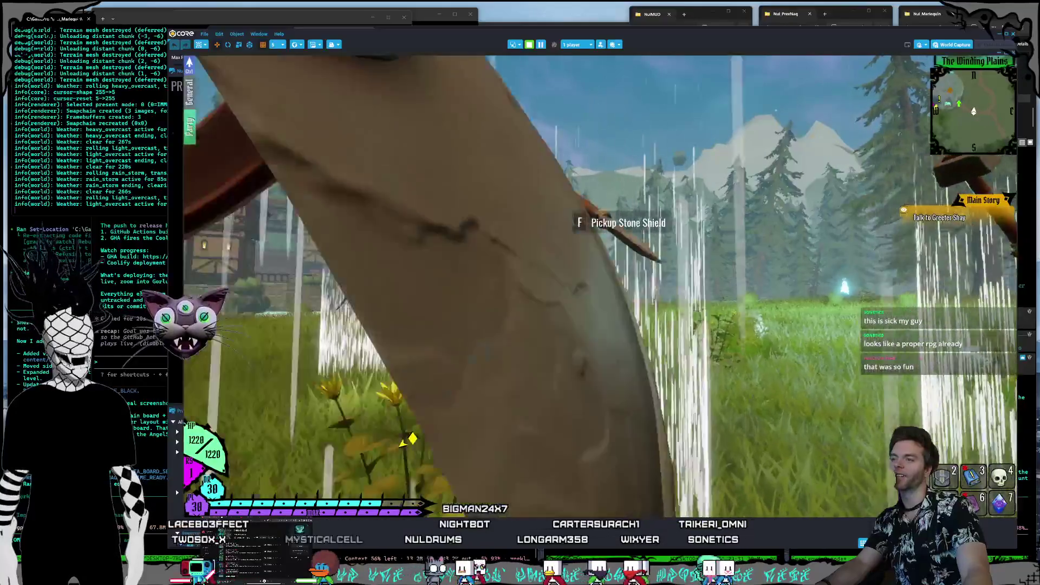
key("w")
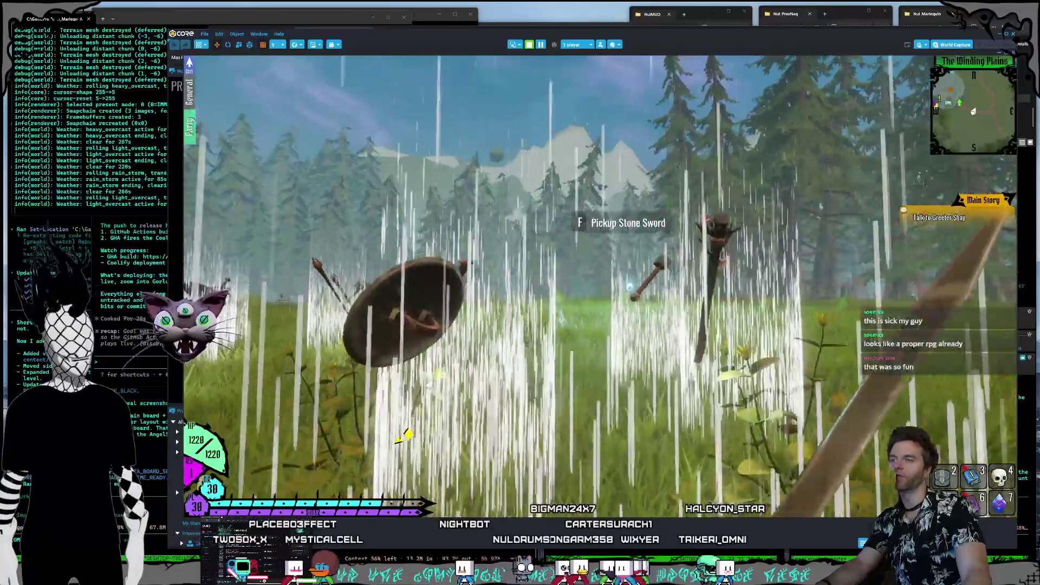
key("w")
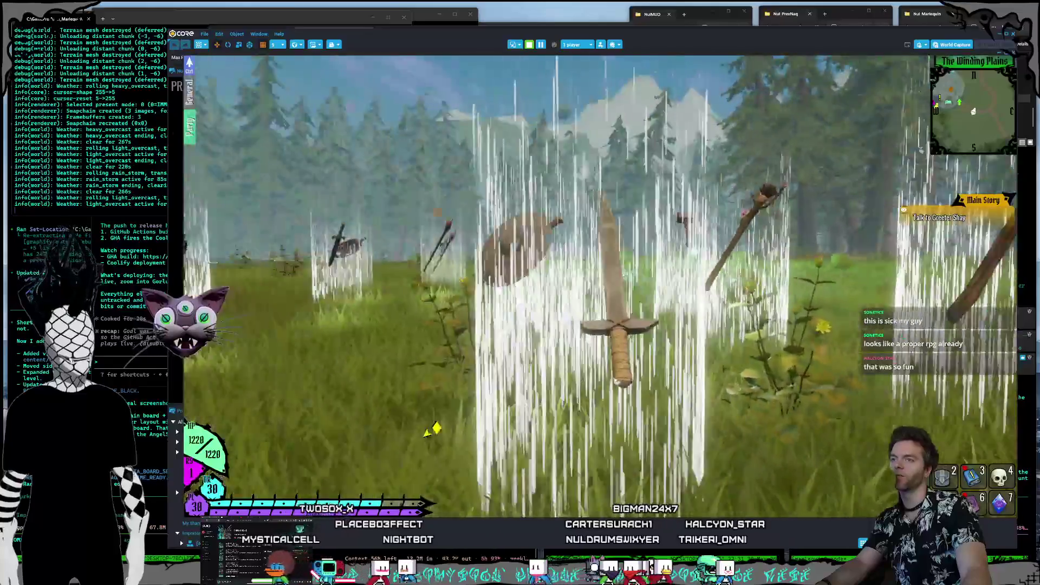
key("w")
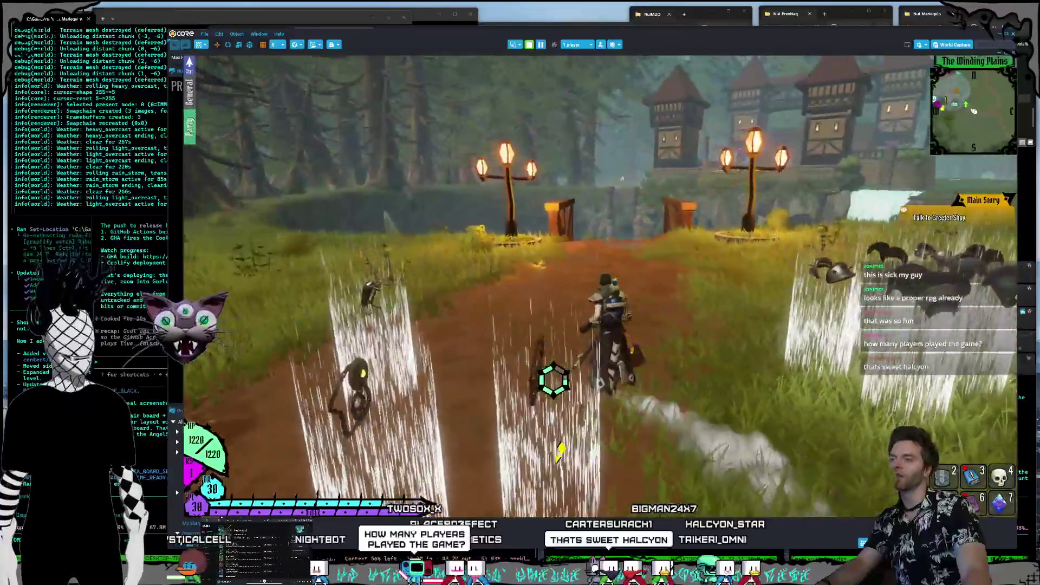
key("a")
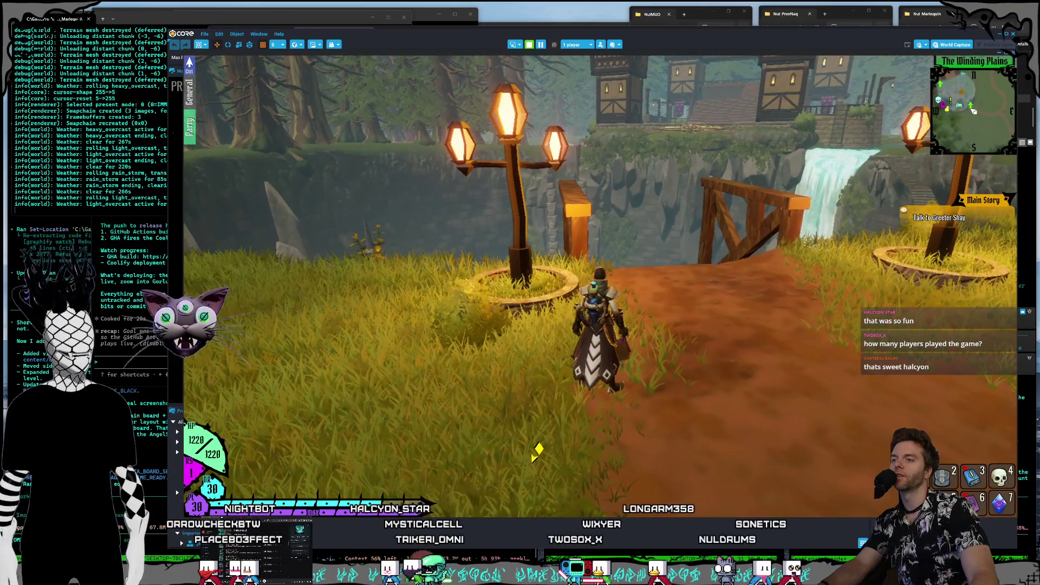
Step: Summon the wolf mount and ride through The Hollow plaza and graveyard archway to talk to Raggedy Pam
key("1")
key("w")
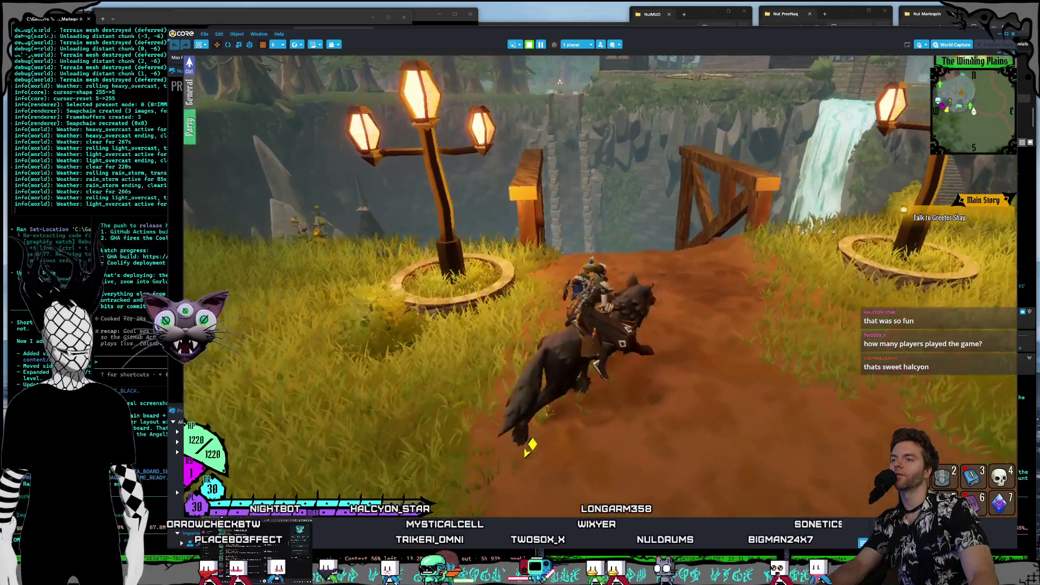
key("w")
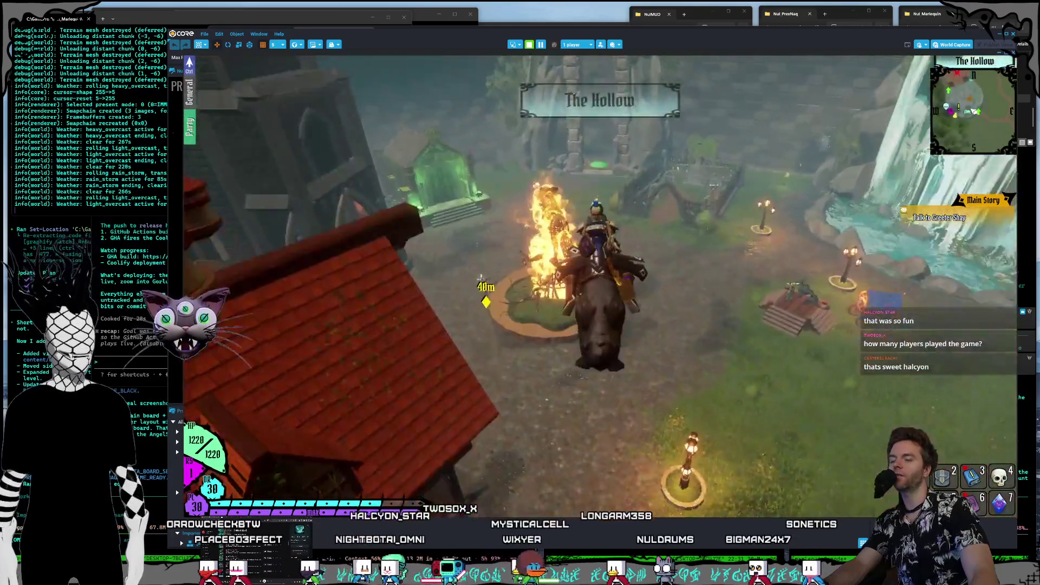
key("w")
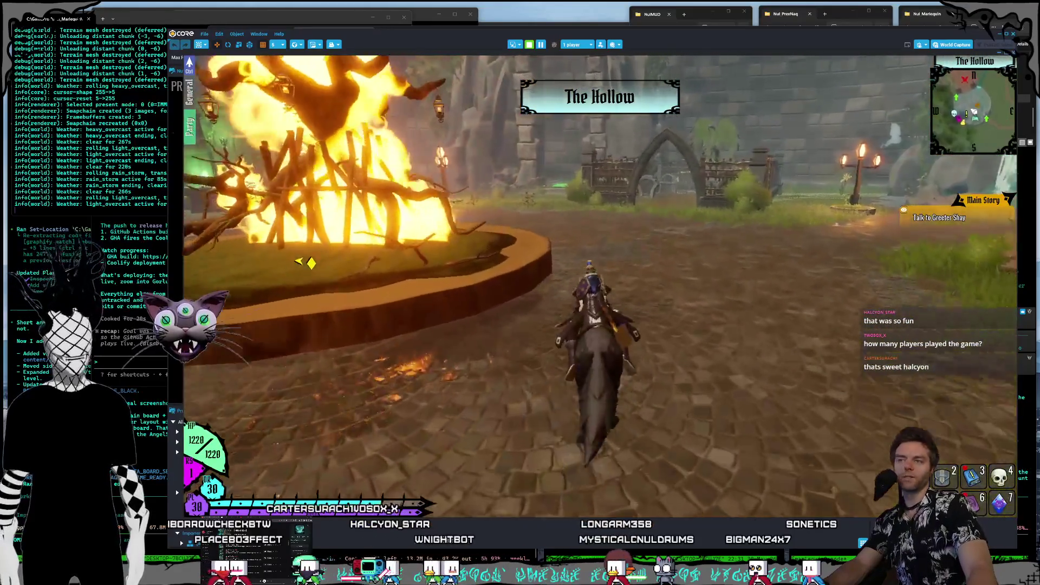
key("w")
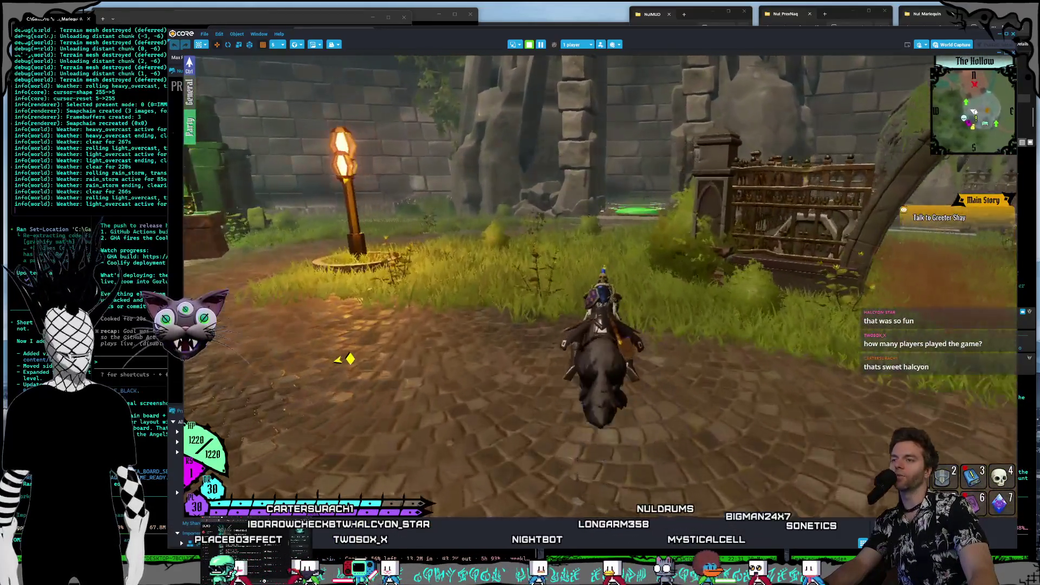
key("w")
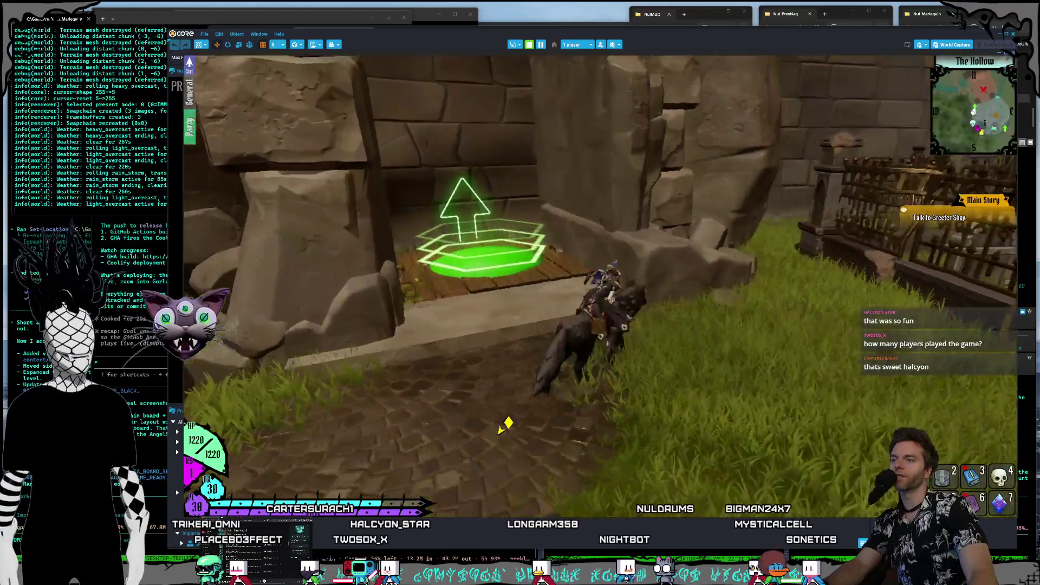
key("w")
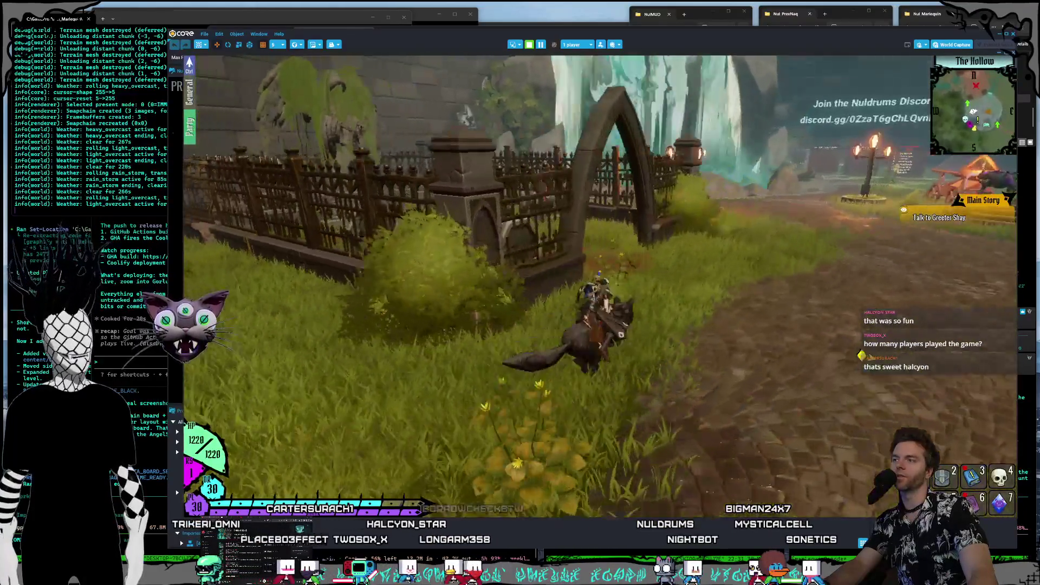
key("w")
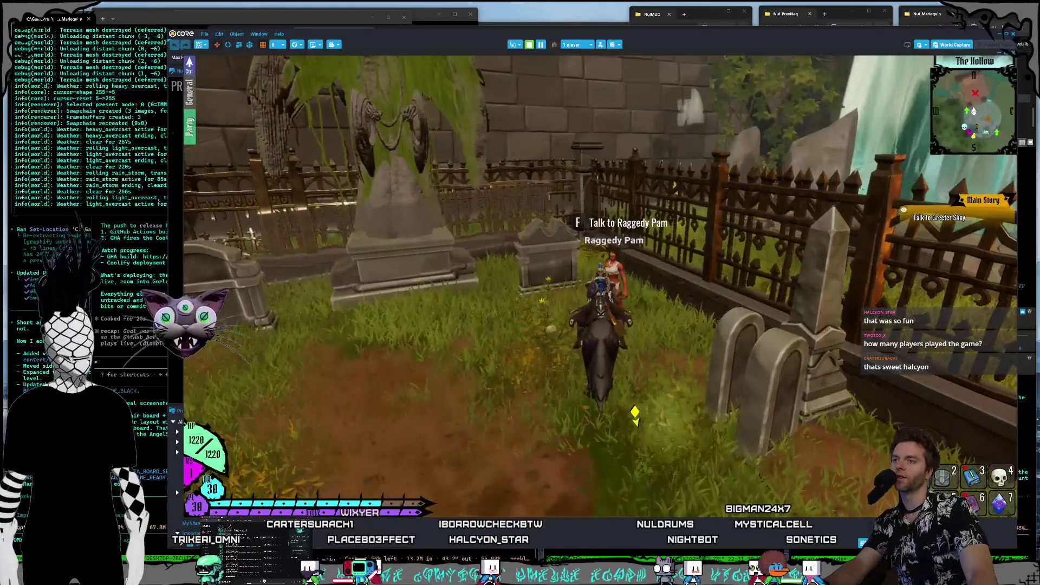
key("f")
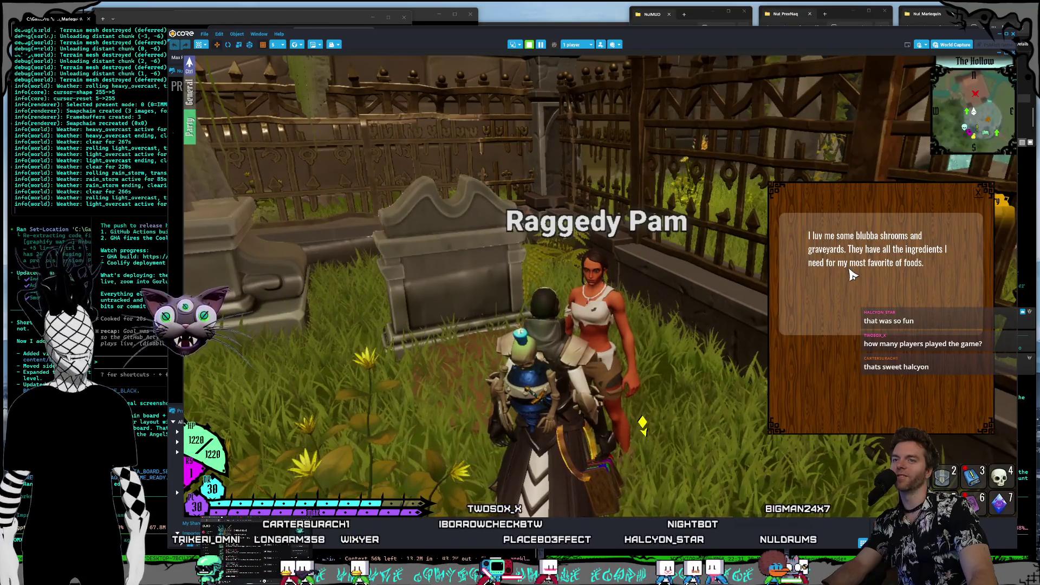
Step: Leave Raggedy Pam's dialogue and open the Mount Trainer's panel on its platform
key("w")
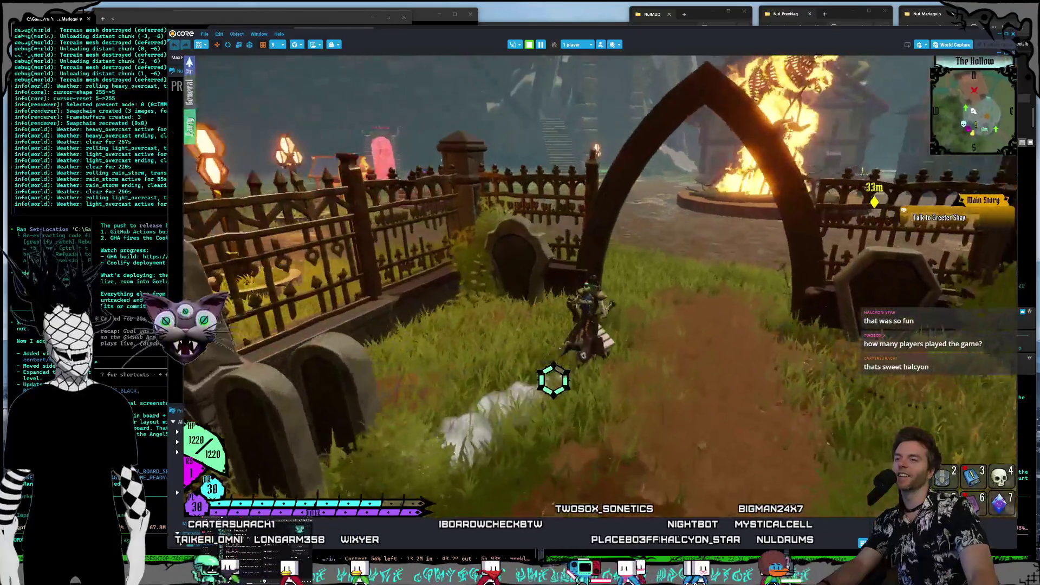
key("w")
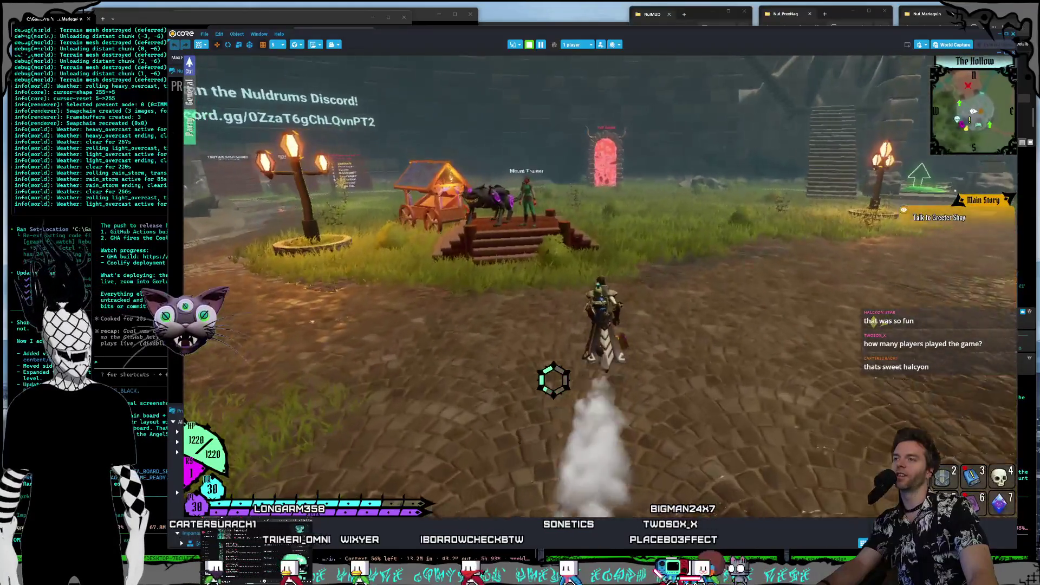
key("w")
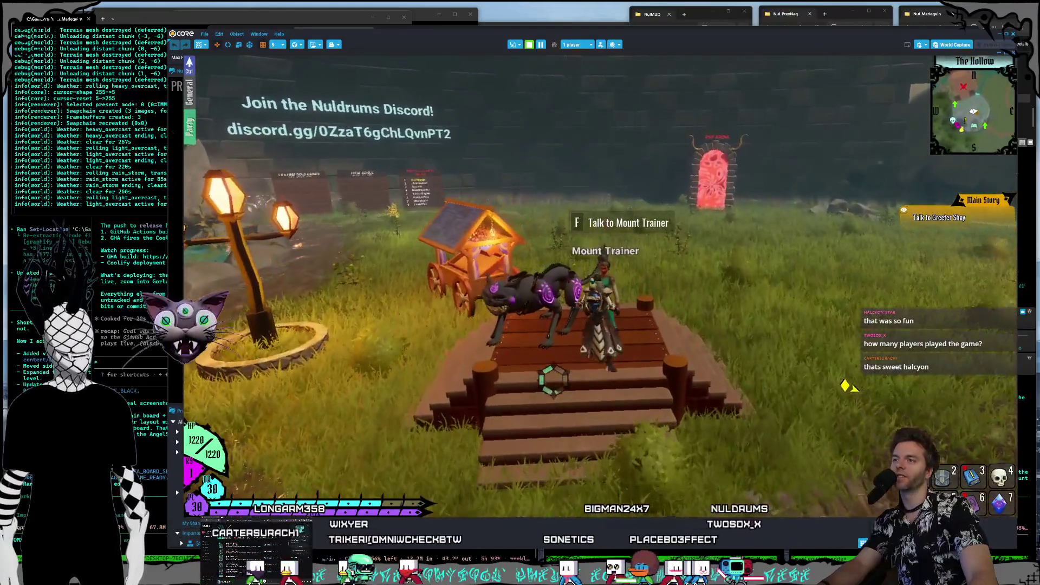
left_click(607, 312)
Step: Run back across the plaza past the bonfire to Greeter Shay, then out past the burning tree
key("s")
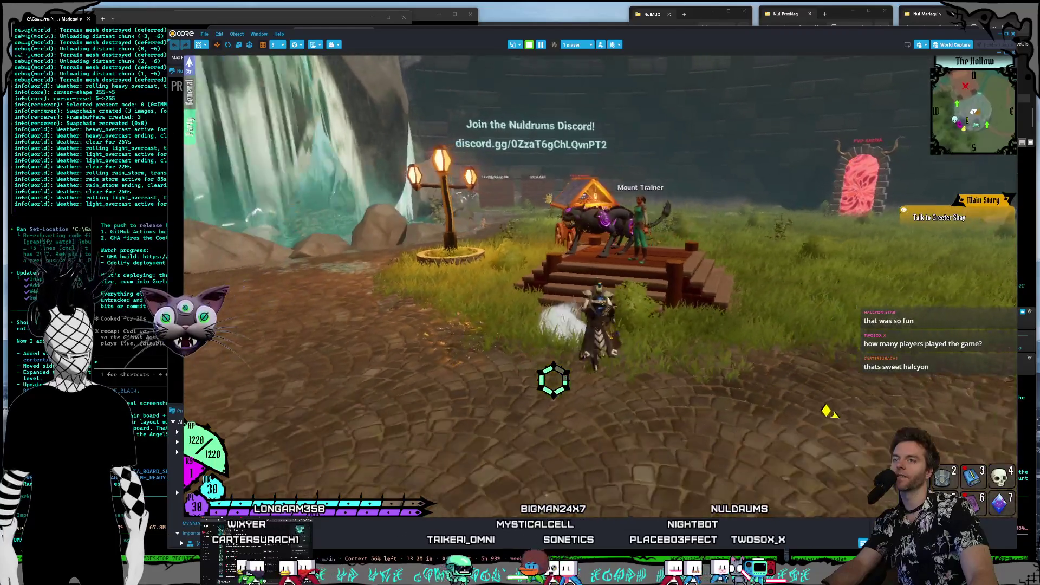
key("d")
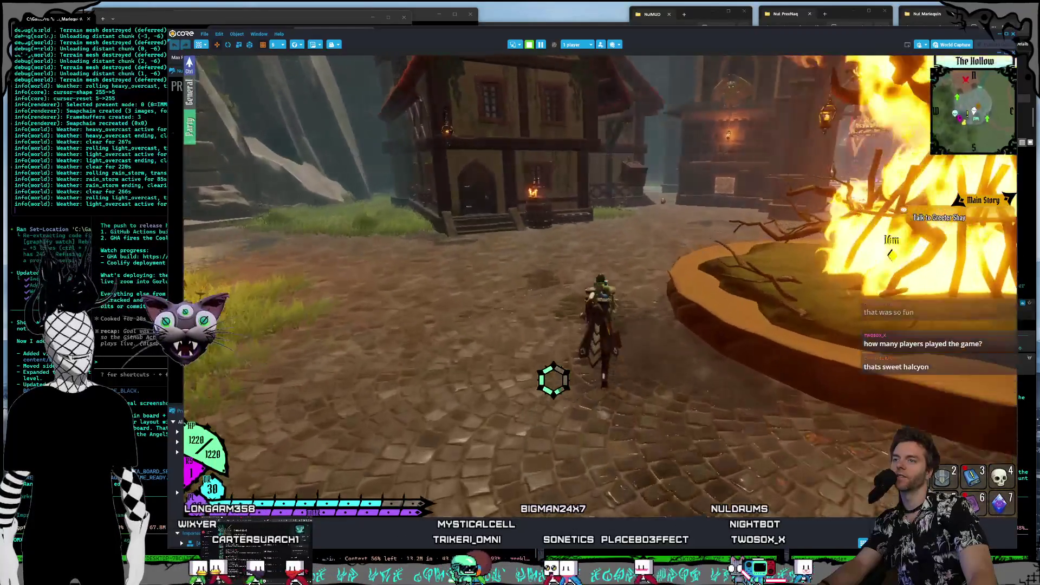
key("a")
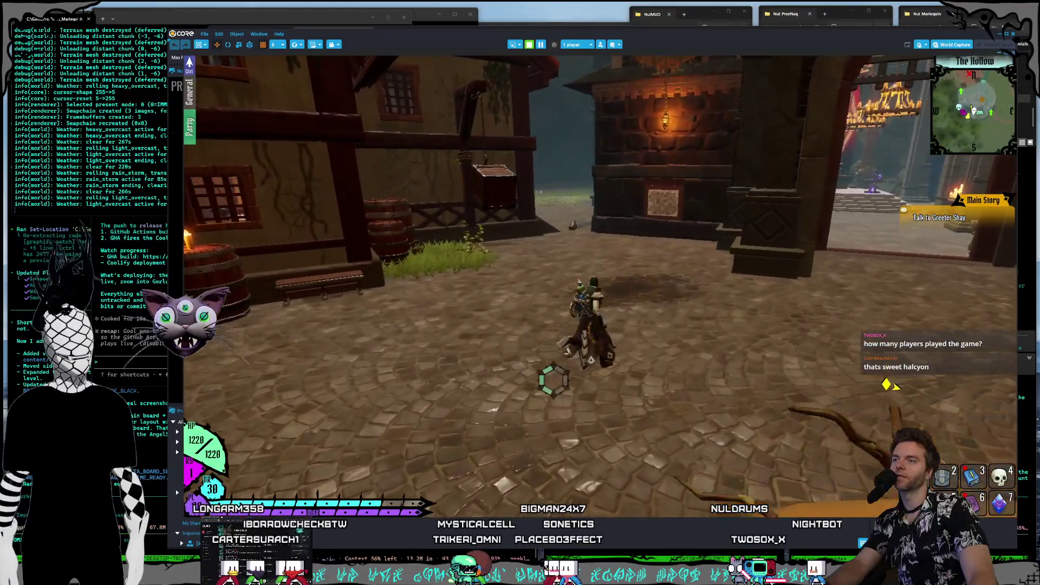
key("d")
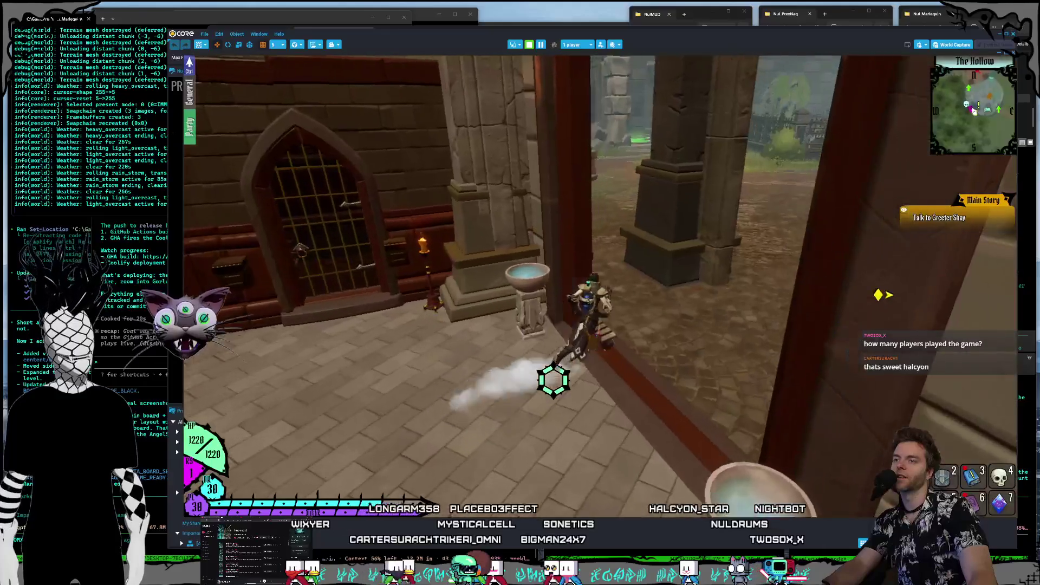
key("d")
key("d")
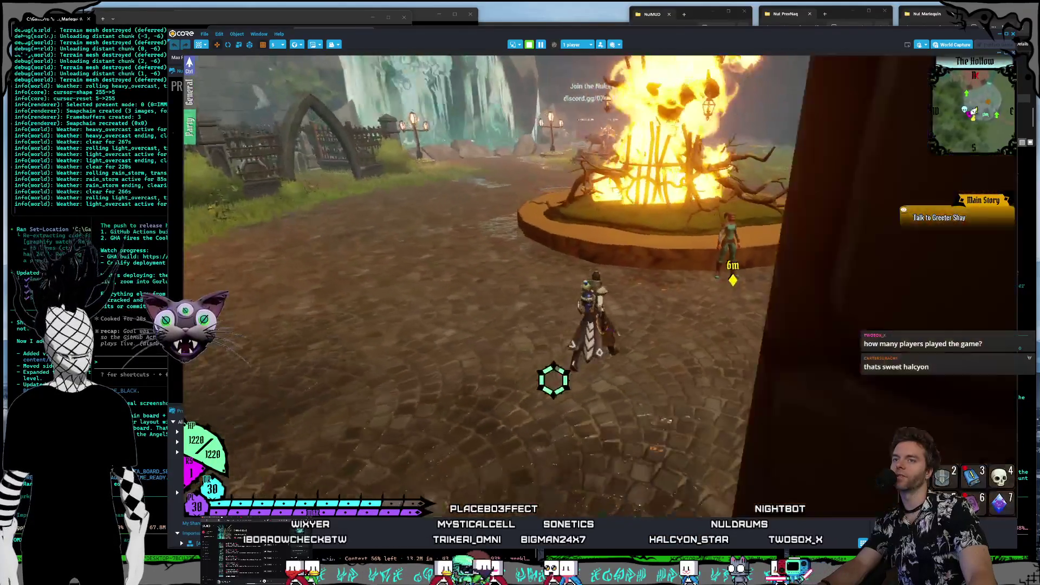
key("w")
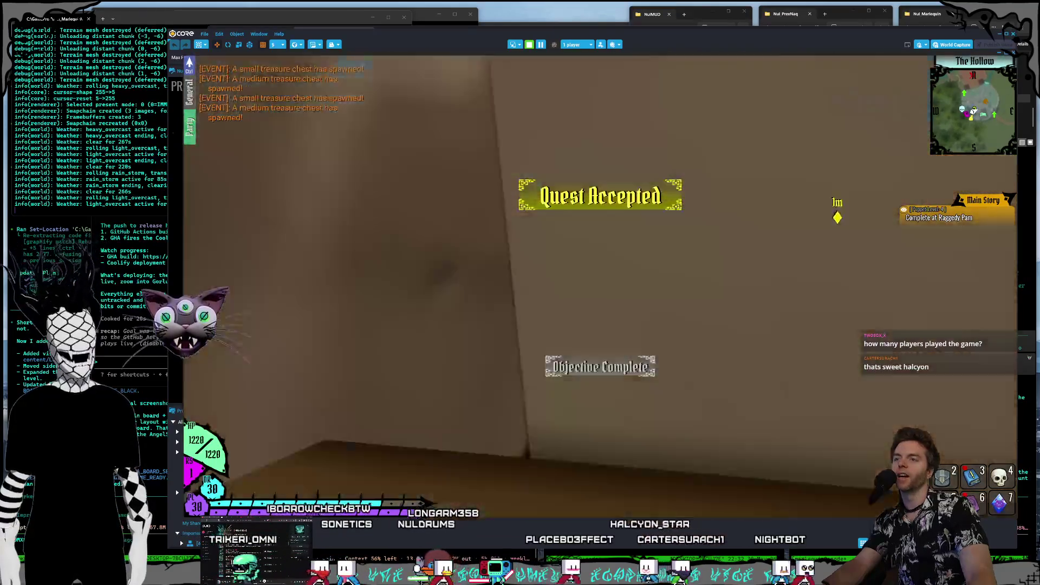
key("a")
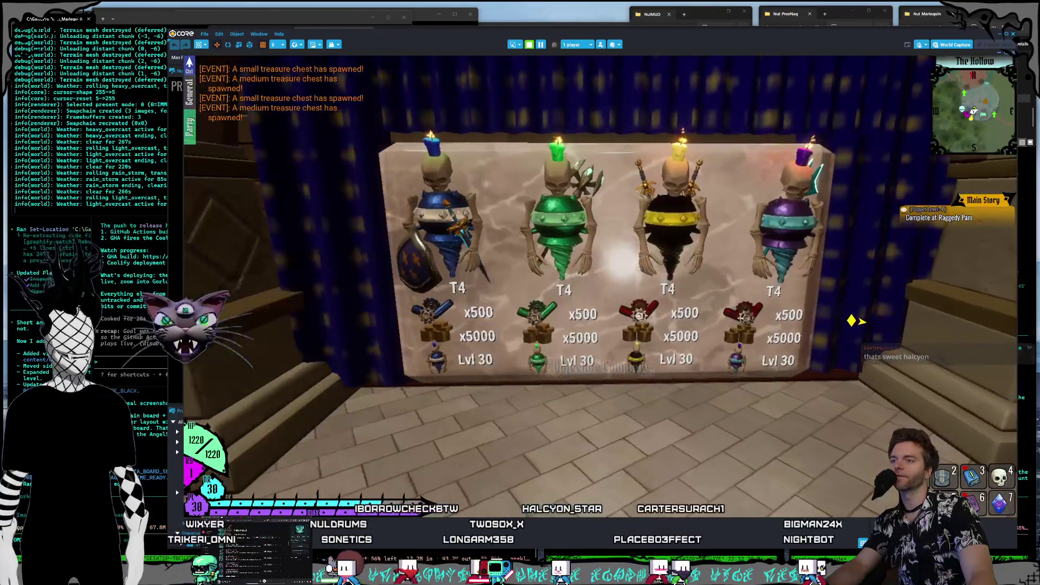
key("w")
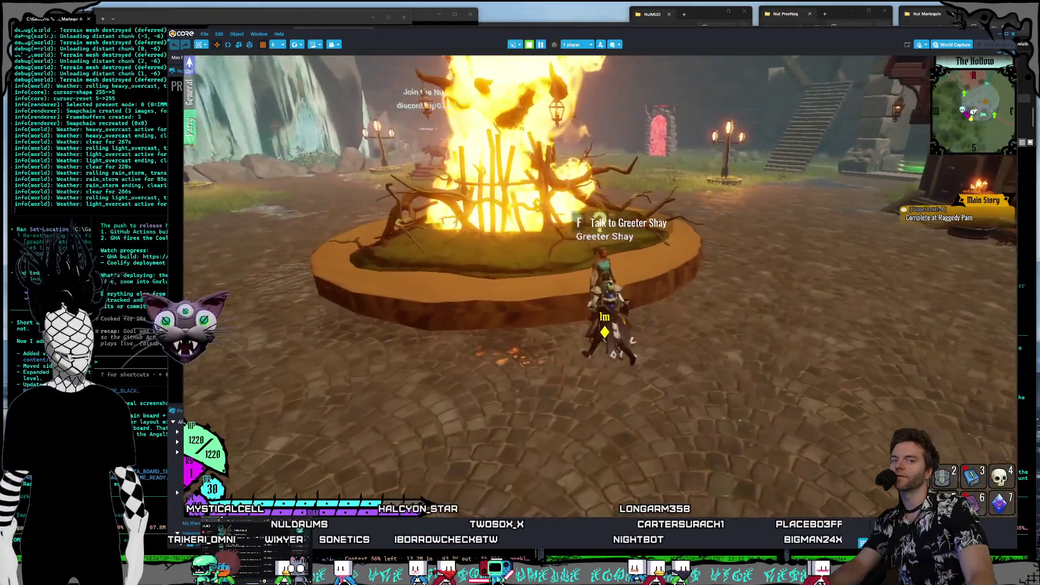
key("a")
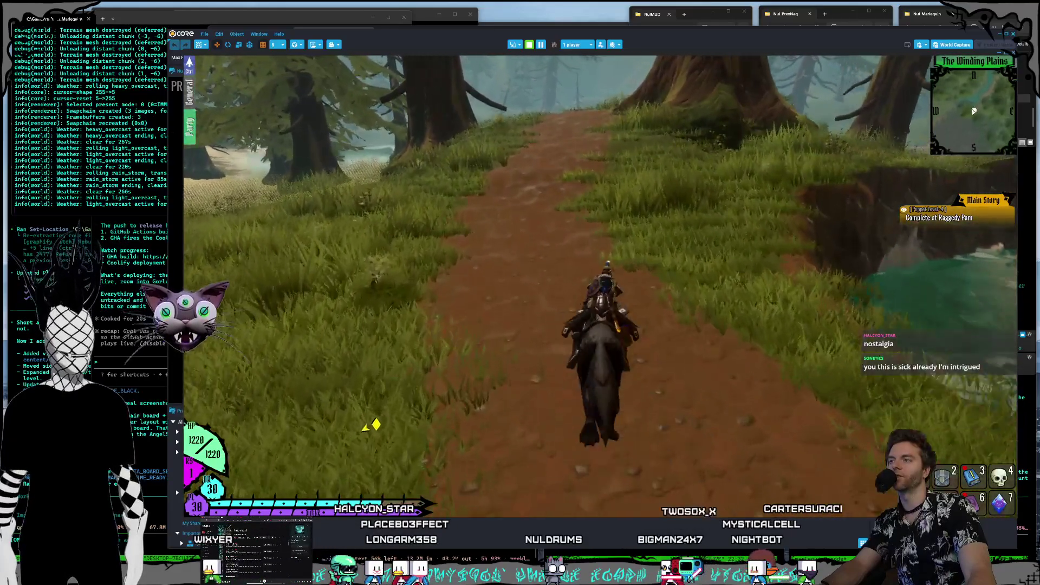
Step: Ride down the forest path until the Lvl 31 Small Shade card battle begins
key("w")
key("w")
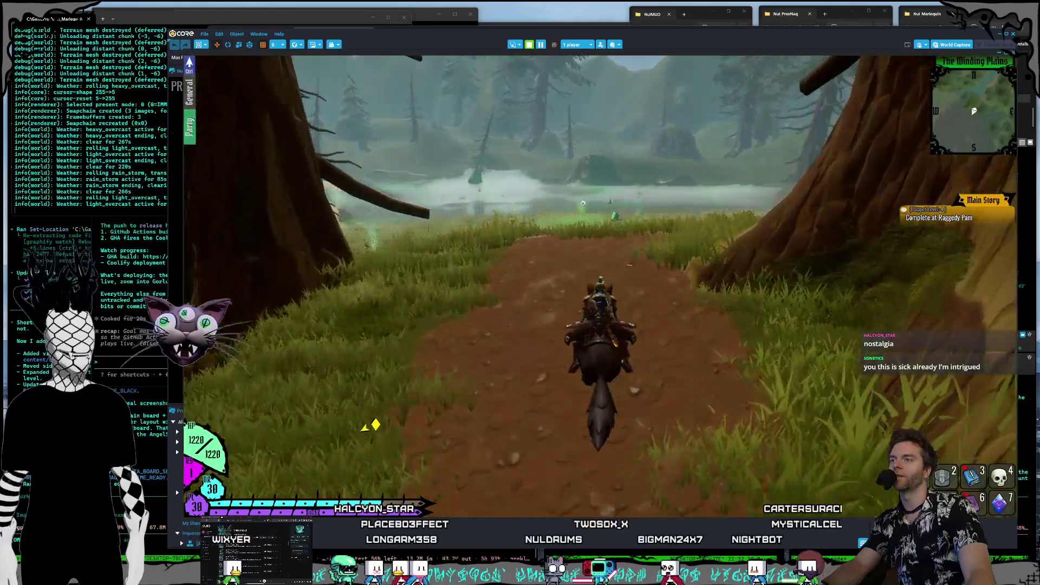
key("w")
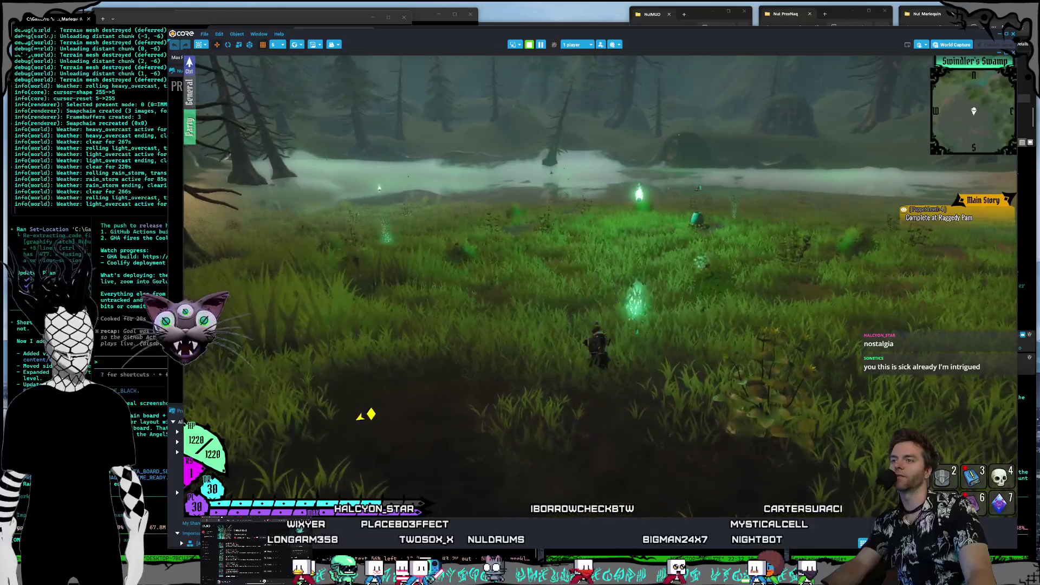
key("w")
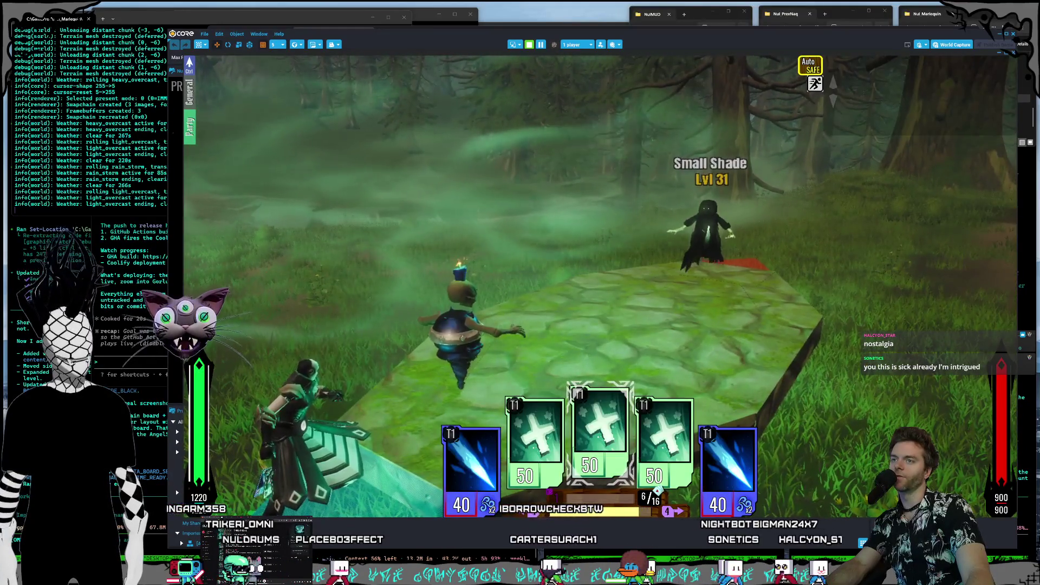
Step: Cast the ice card at the Small Shade, then forfeit and confirm ending the battle
scroll(599, 450, "down", 2)
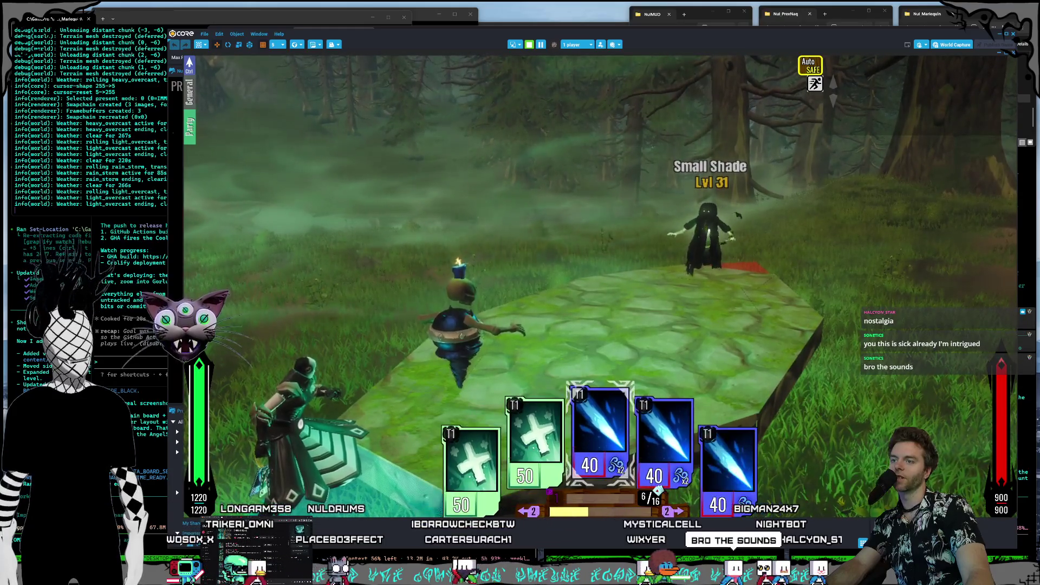
key("space")
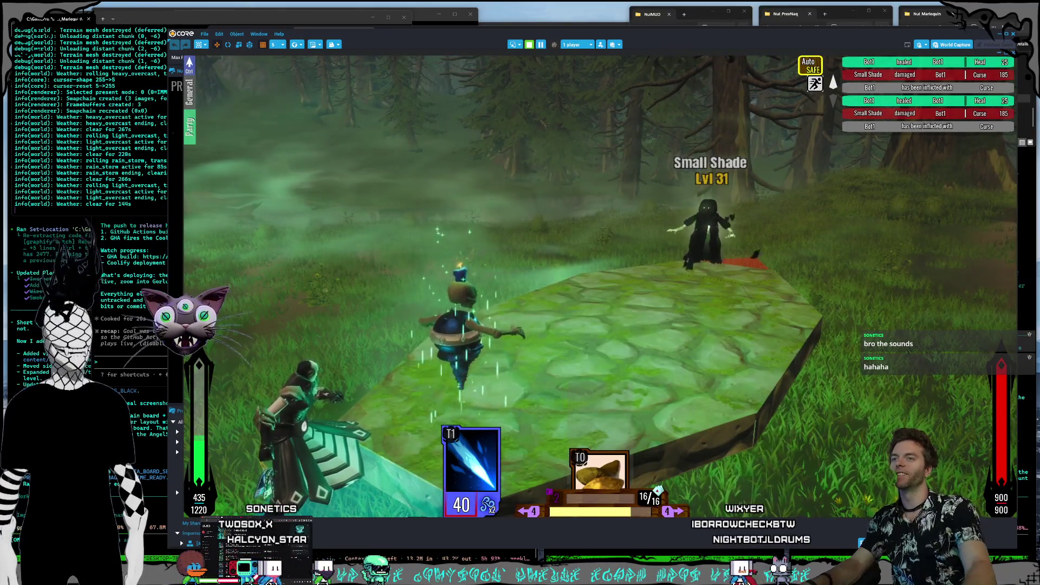
key("Escape")
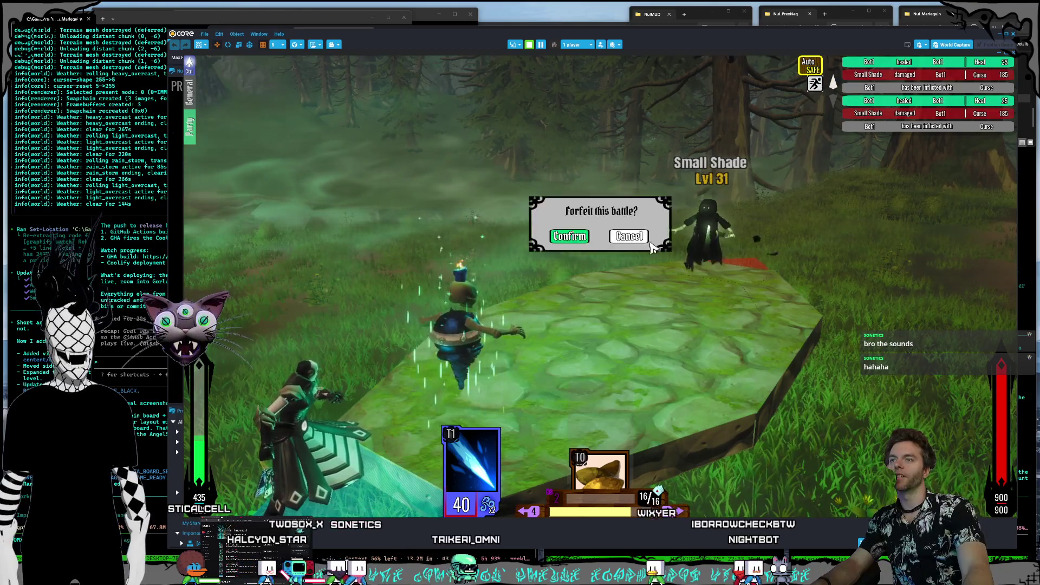
key("Return")
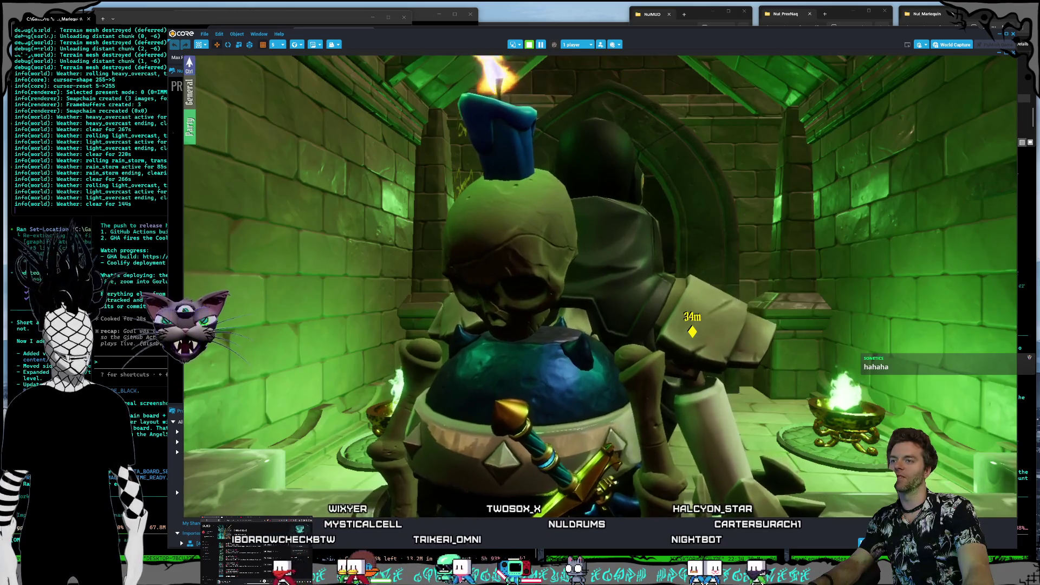
Step: Run out through the dungeon doorway and across the Twilight Woods meadow
key("w")
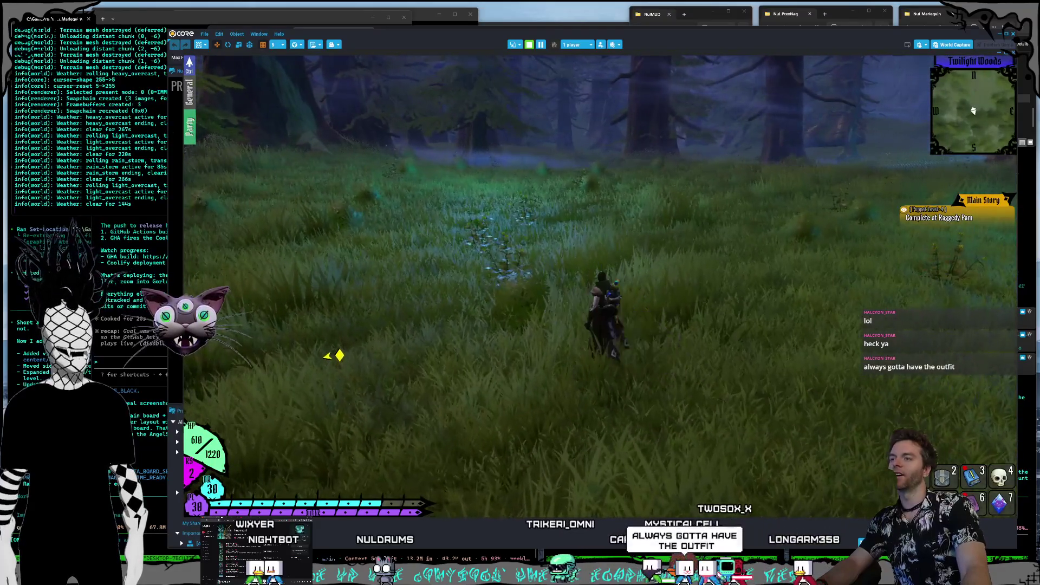
key("w")
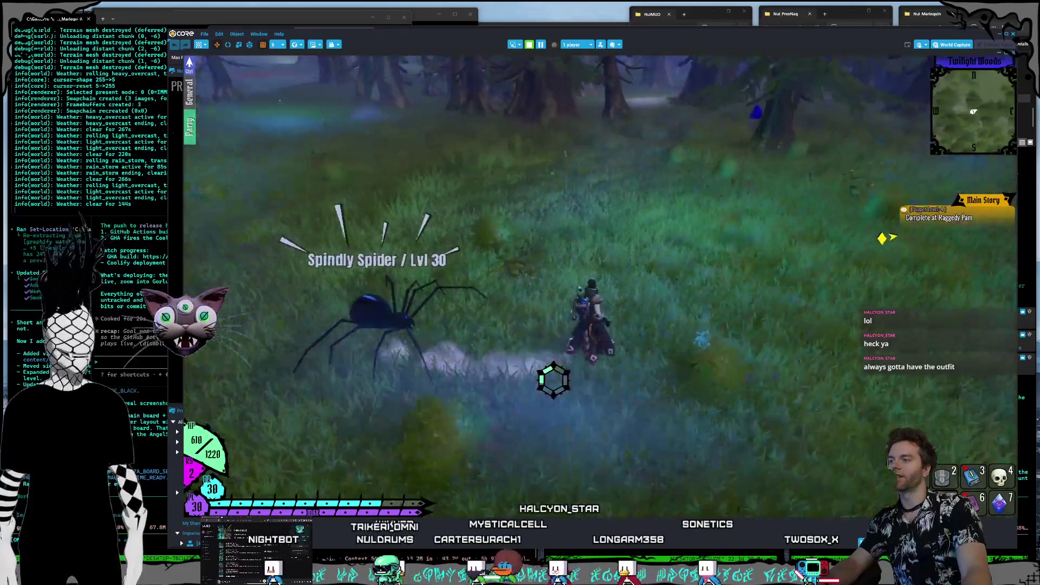
Step: Run onto the mossy stone platform right beside the Lvl 30 Spindly Spider
key("w")
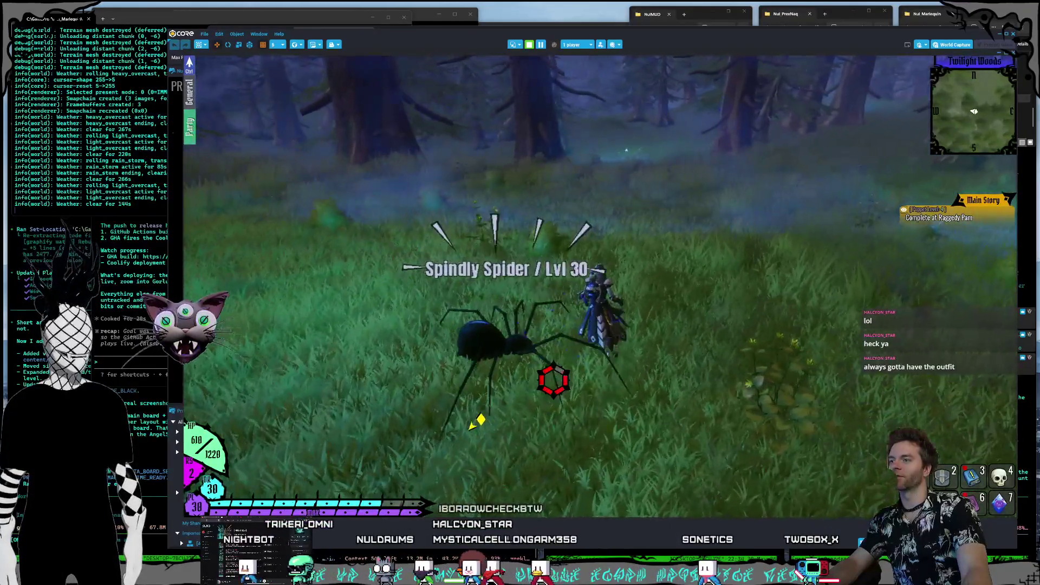
key("w")
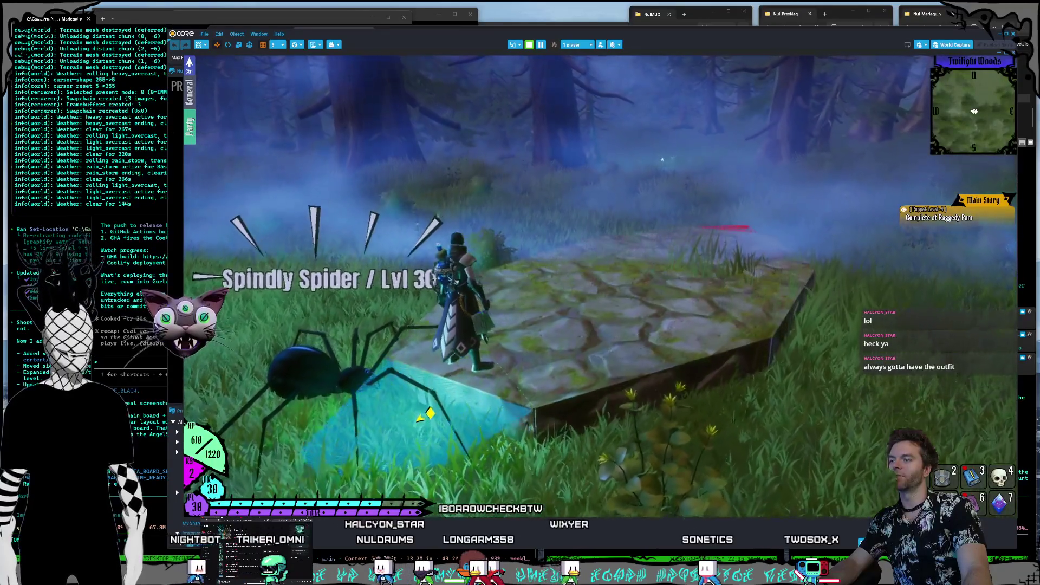
key("w")
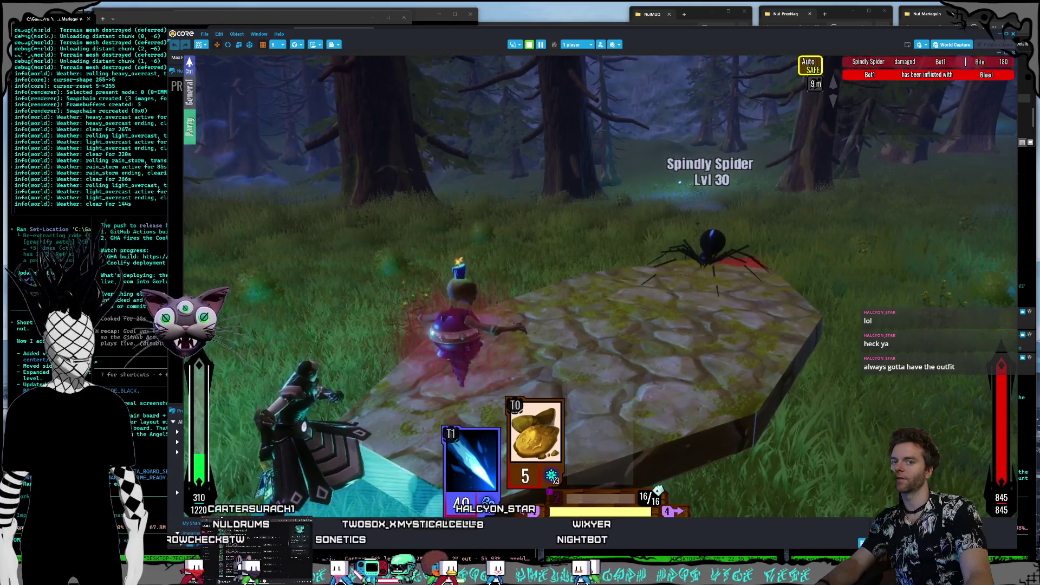
Step: Show and dismiss the Windows Start menu while the spider battle finishes
key("super")
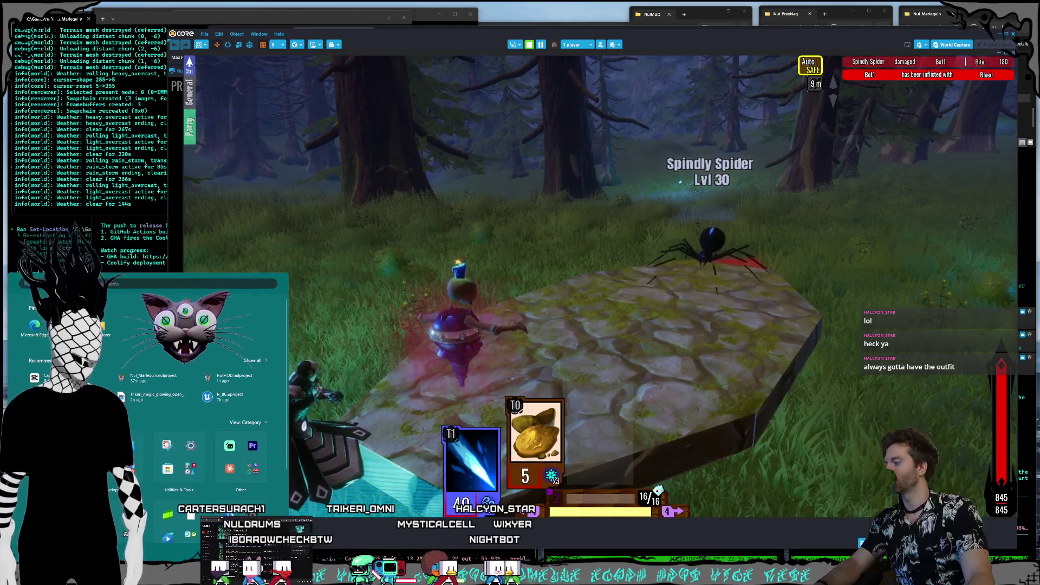
key("Escape")
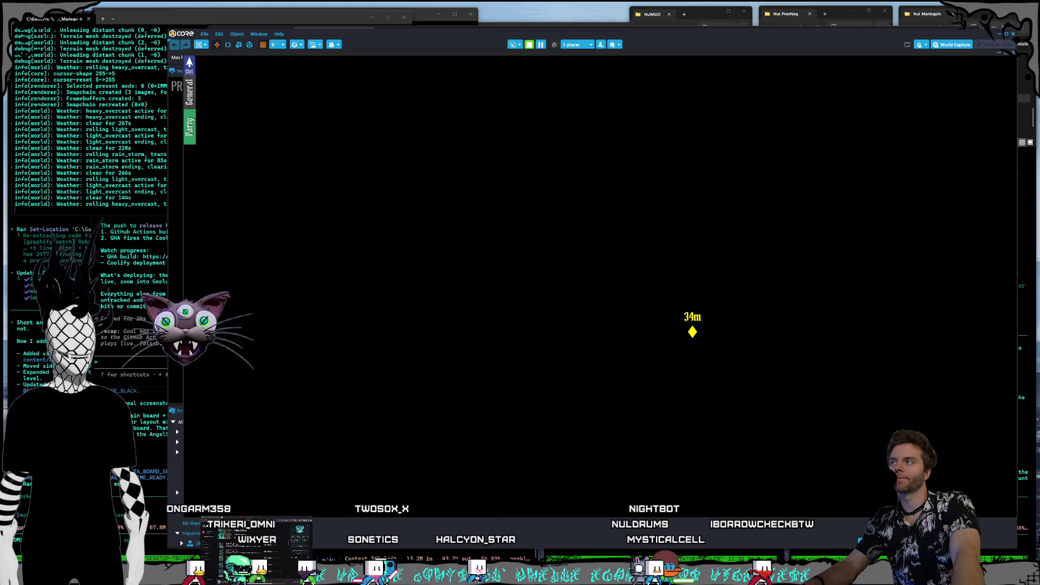
Step: Turn in First Specialty Puppet to Greeter Shay and accept the Talk to Raggedy Pam quest
key("w")
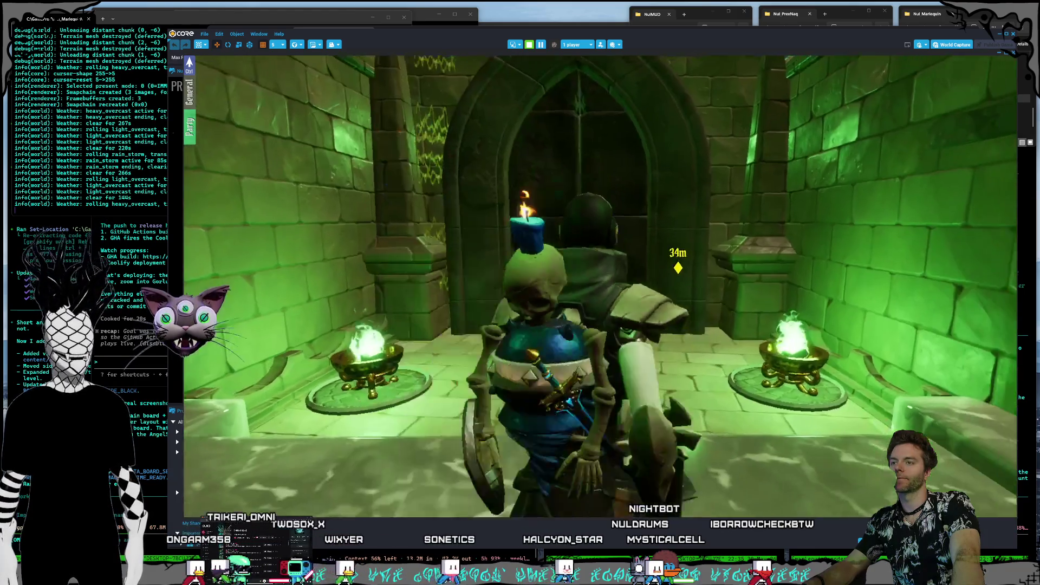
key("w")
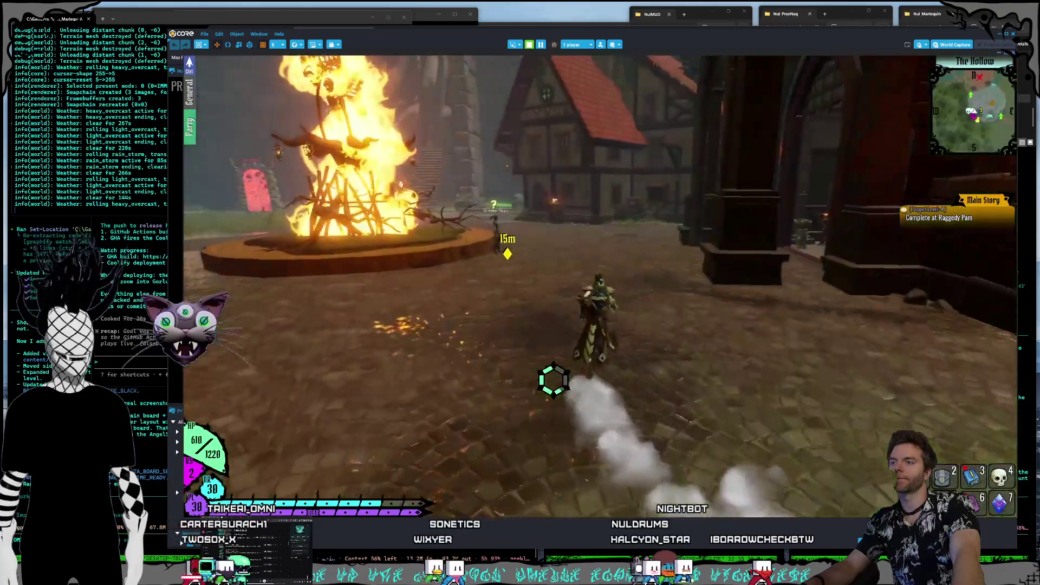
key("w")
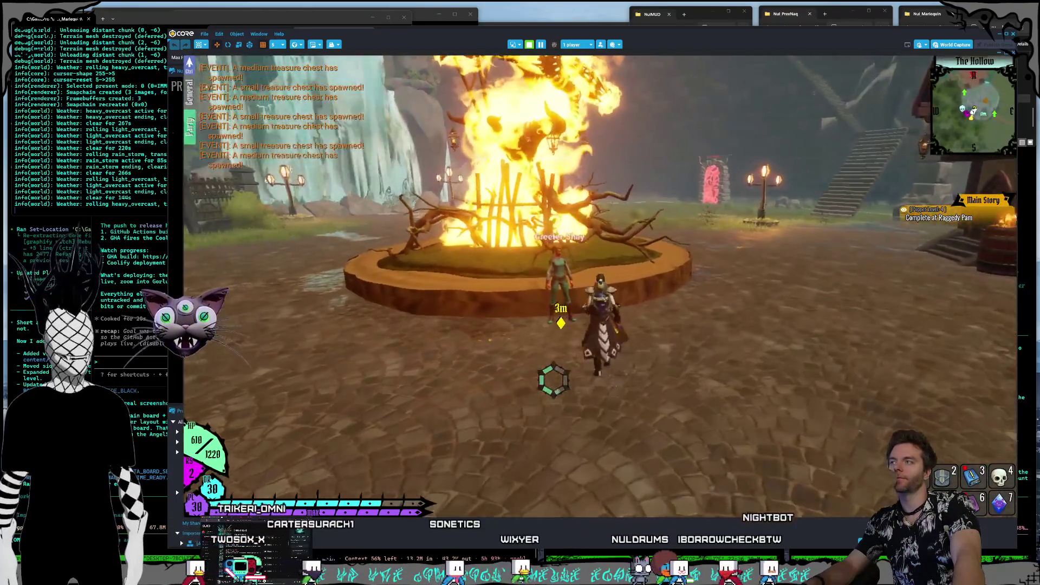
key("e")
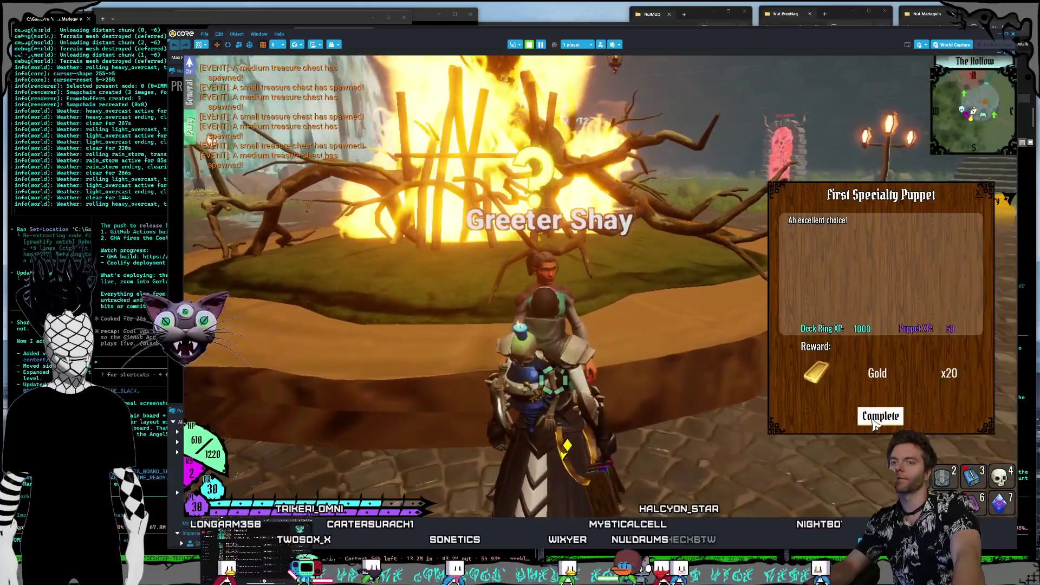
left_click(866, 416)
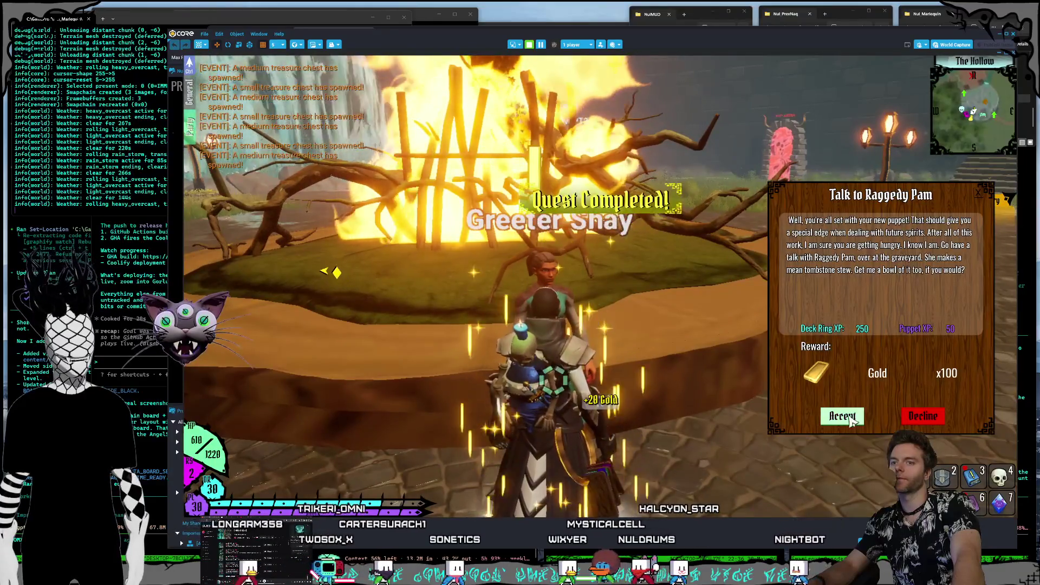
left_click(842, 416)
Step: Close the game preview from the in-game options menu and confirm
key("w")
key("w")
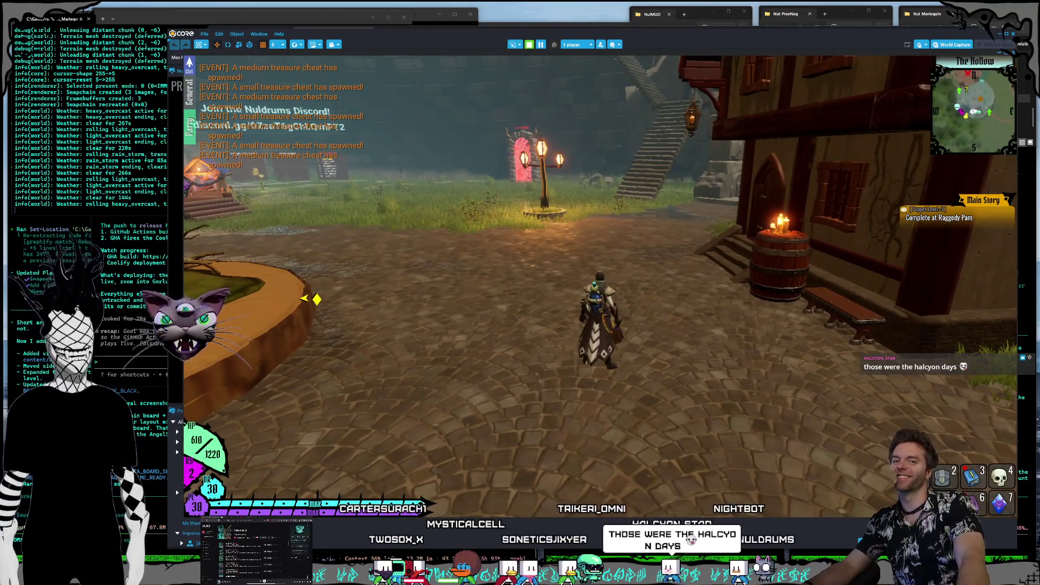
key("Escape")
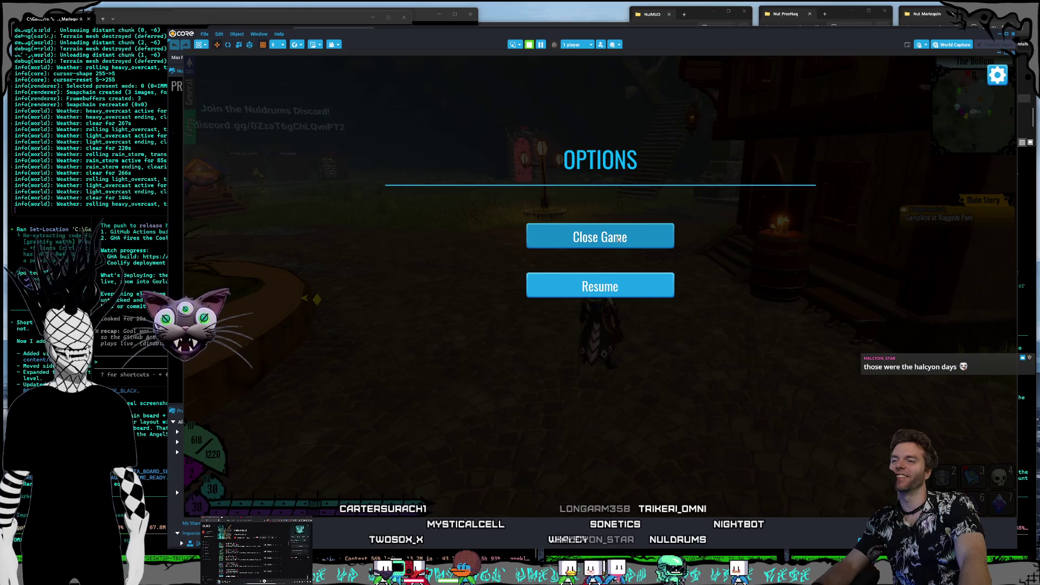
left_click(623, 239)
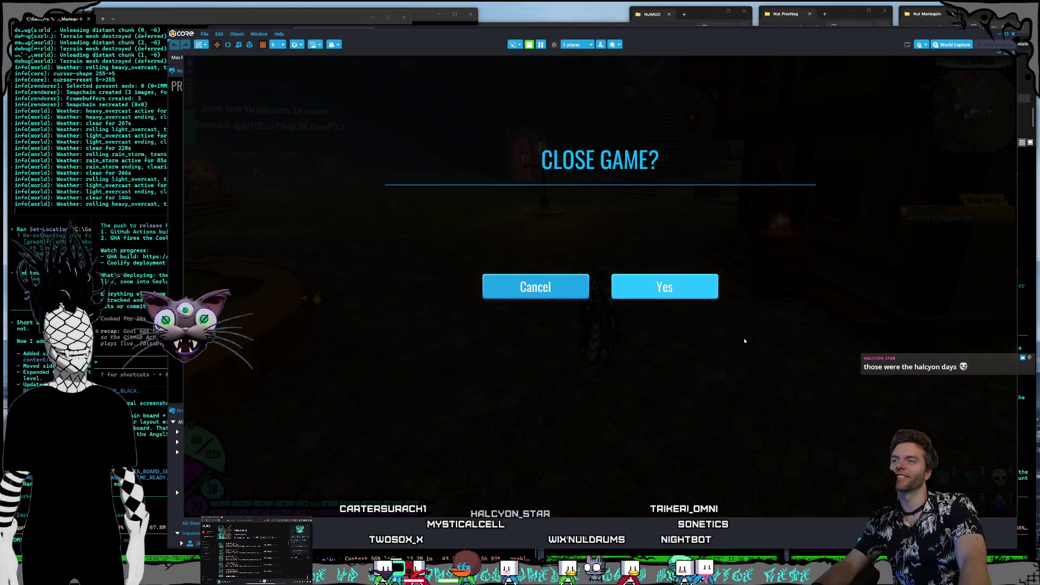
left_click(704, 292)
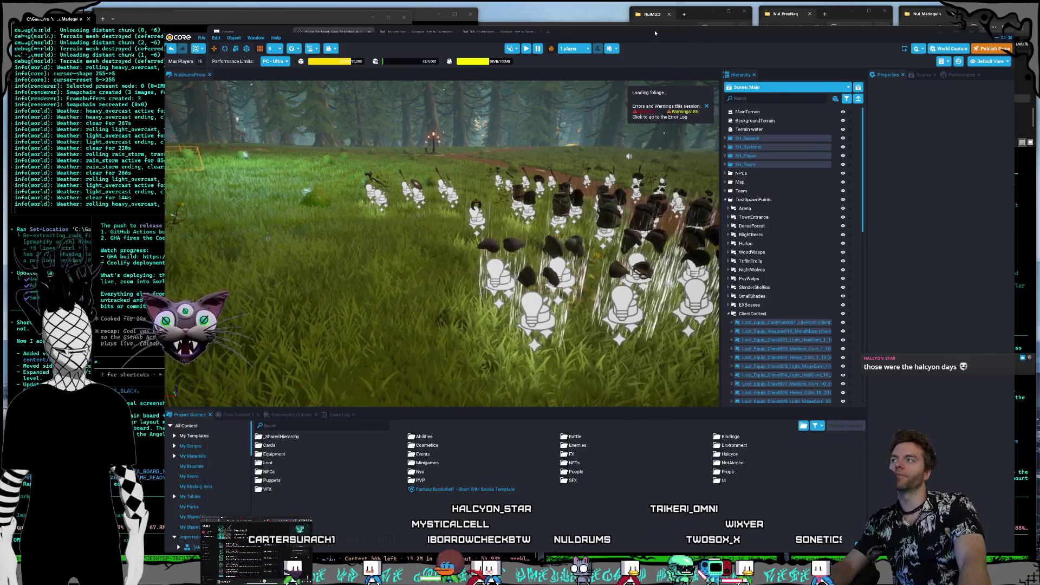
Step: Bring the Kling AI browser window in front of the Core editor
left_click(654, 33)
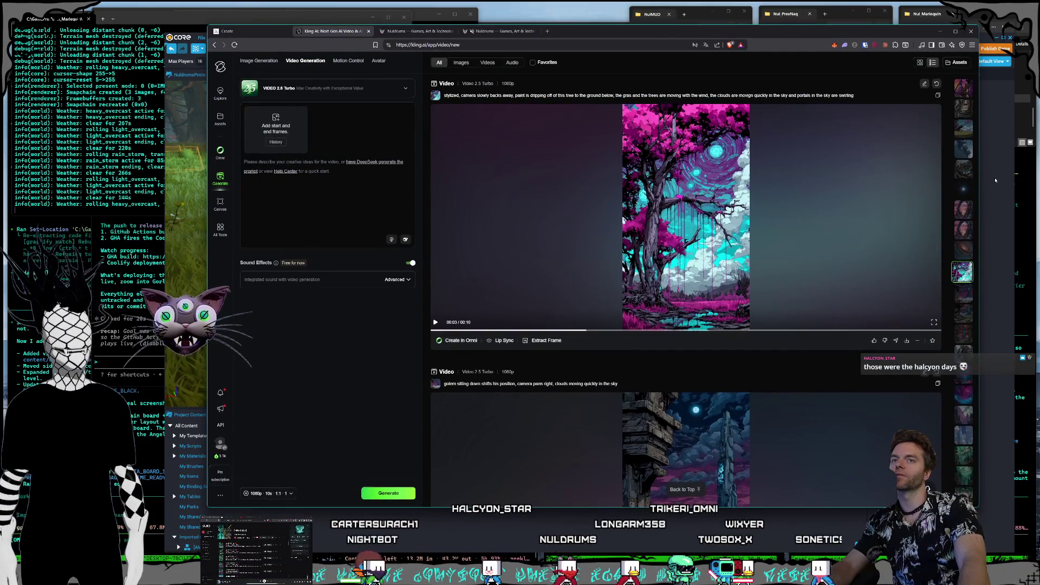
Step: Minimize the Core editor and play the pink-and-cyan painted tree video in Kling AI
left_click(995, 180)
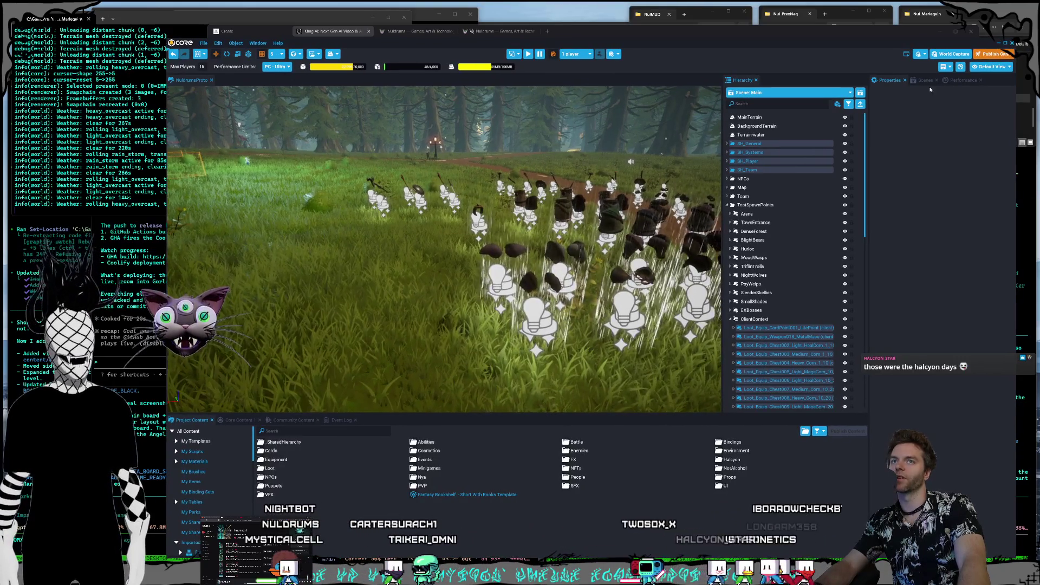
left_click(998, 43)
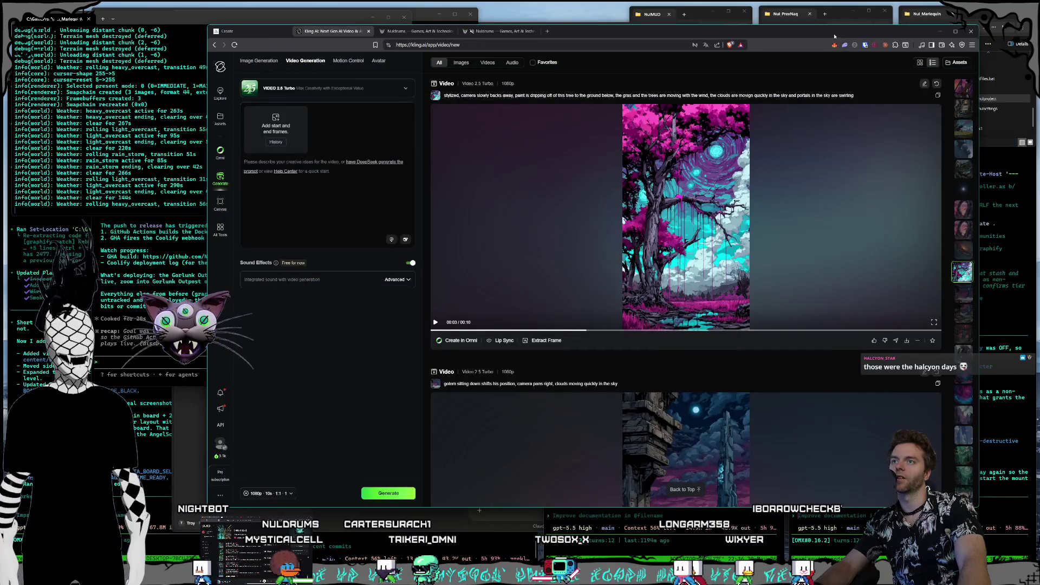
left_click(732, 217)
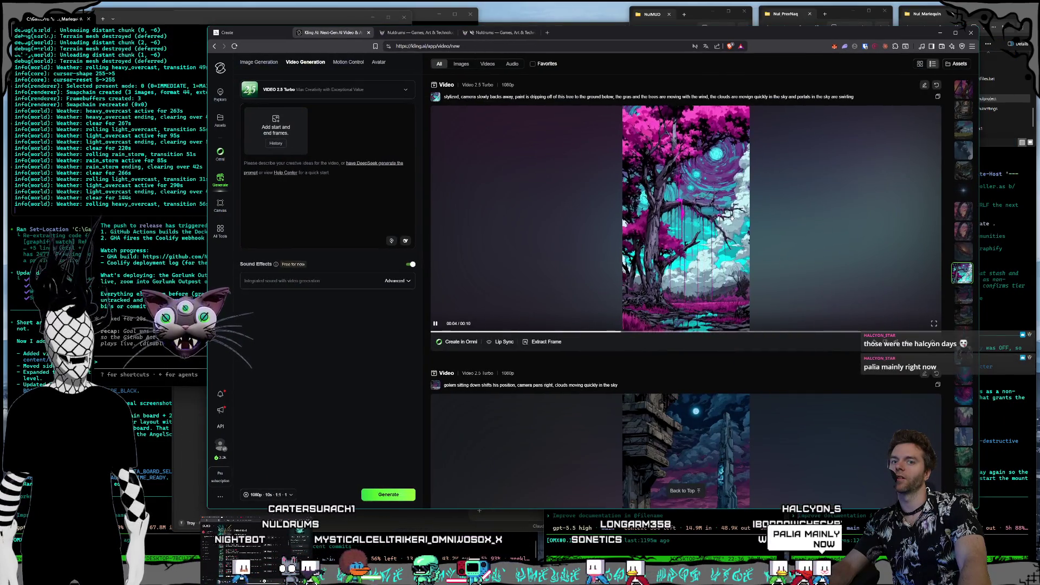
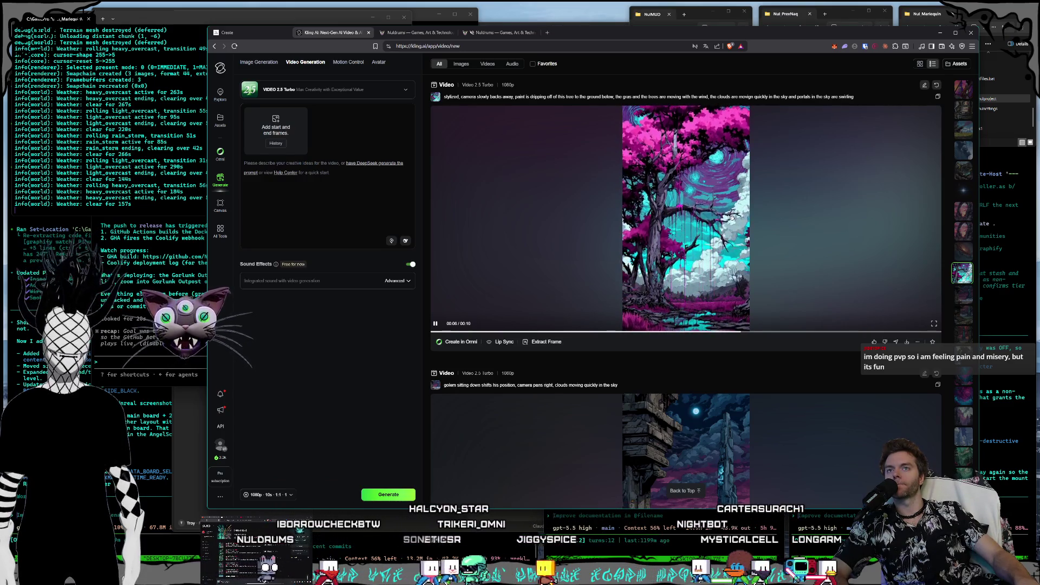
Step: Pause the pink-and-cyan pixel-art tree clip on the Kling AI Video Generation page
key("space")
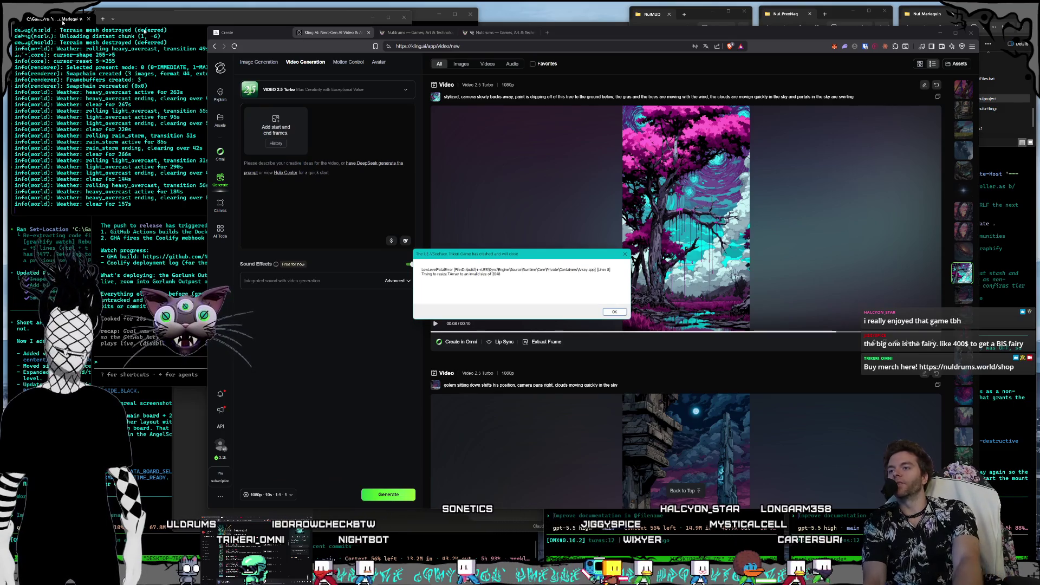
Step: Close the Unreal Engine crash dialog with OK
left_click(614, 312)
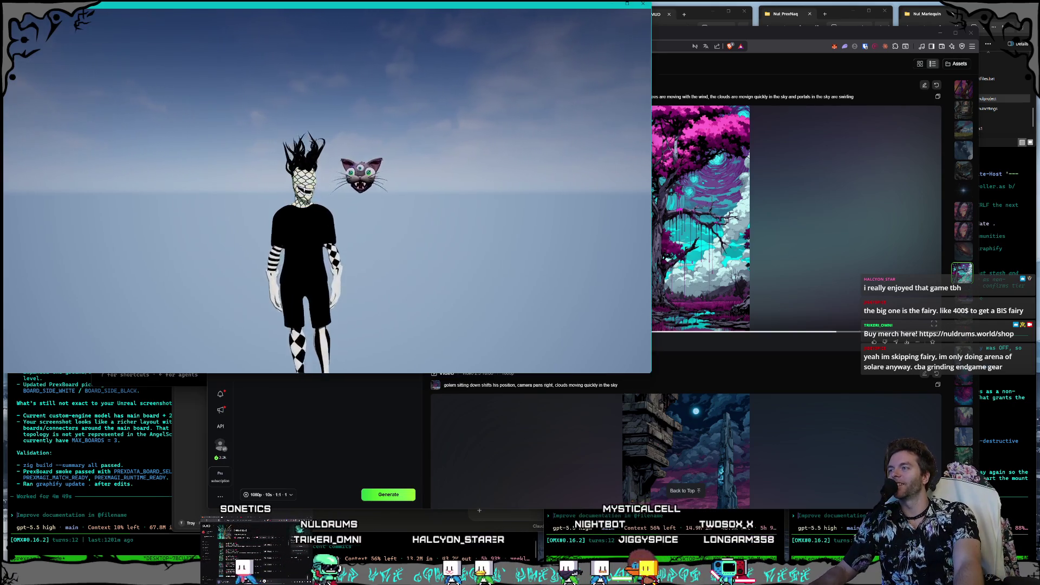
key("super")
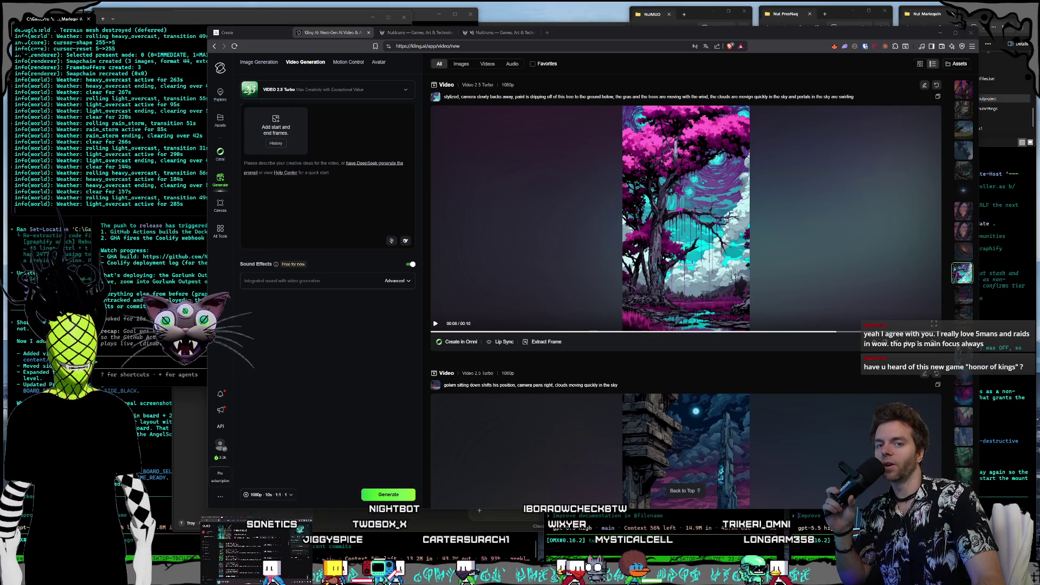
left_click(546, 33)
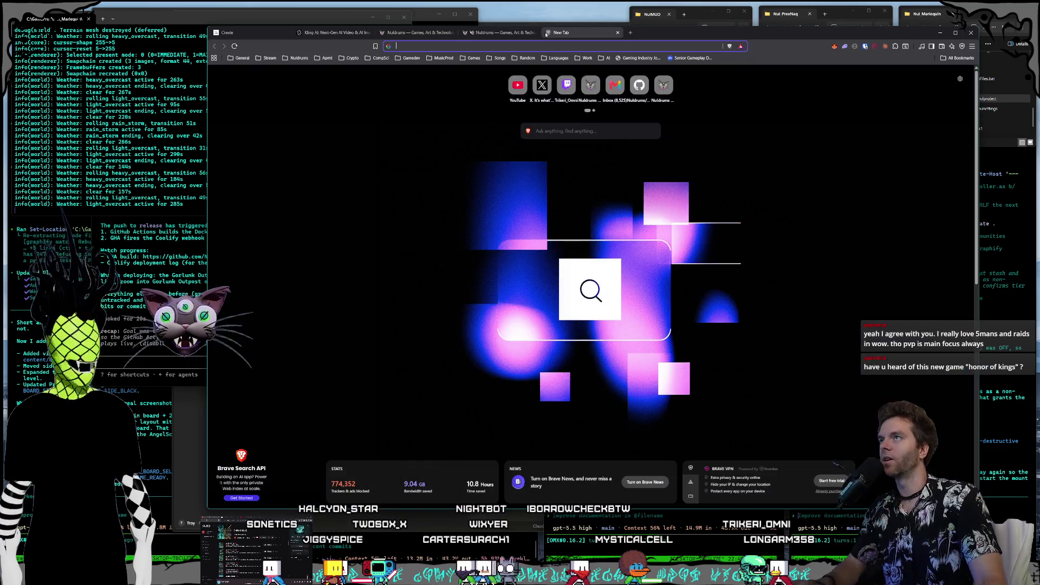
Step: Search Google for 'honor of kings' in the new Brave tab
type("honor of kings")
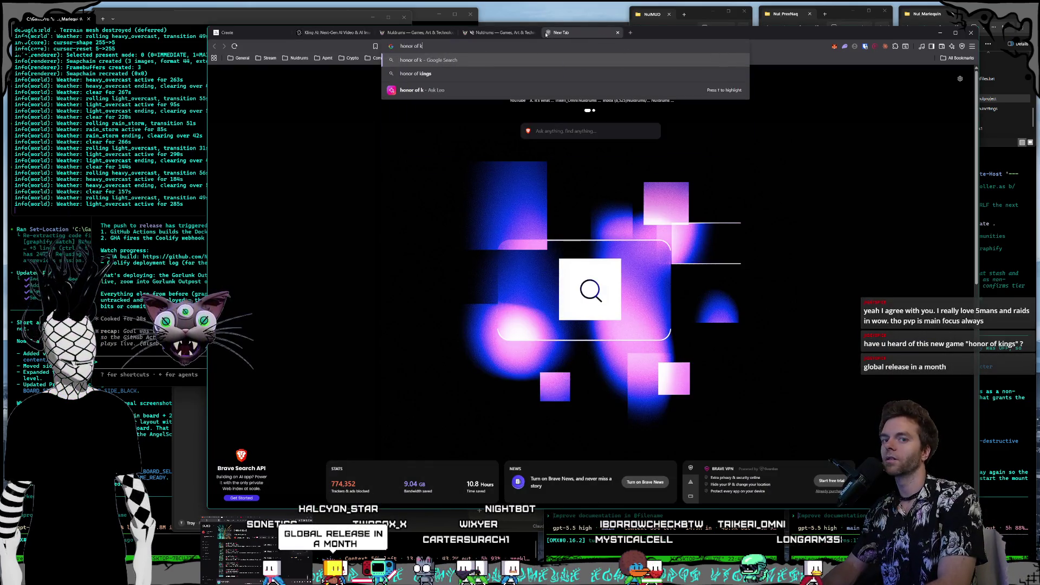
key("Return")
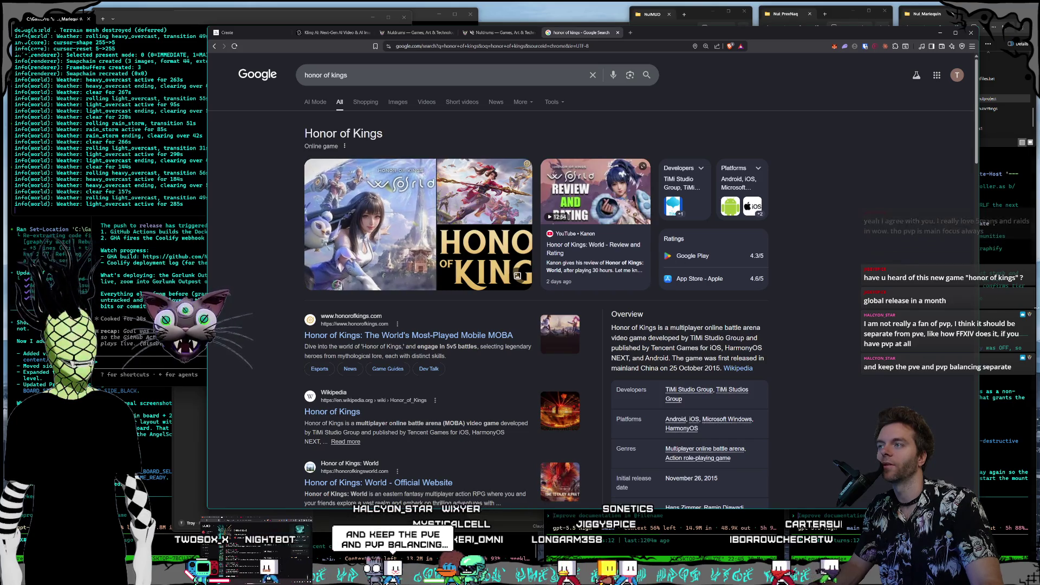
Step: Open the Honor of Kings Wikipedia article from the Google results
scroll(934, 310, "down", 1)
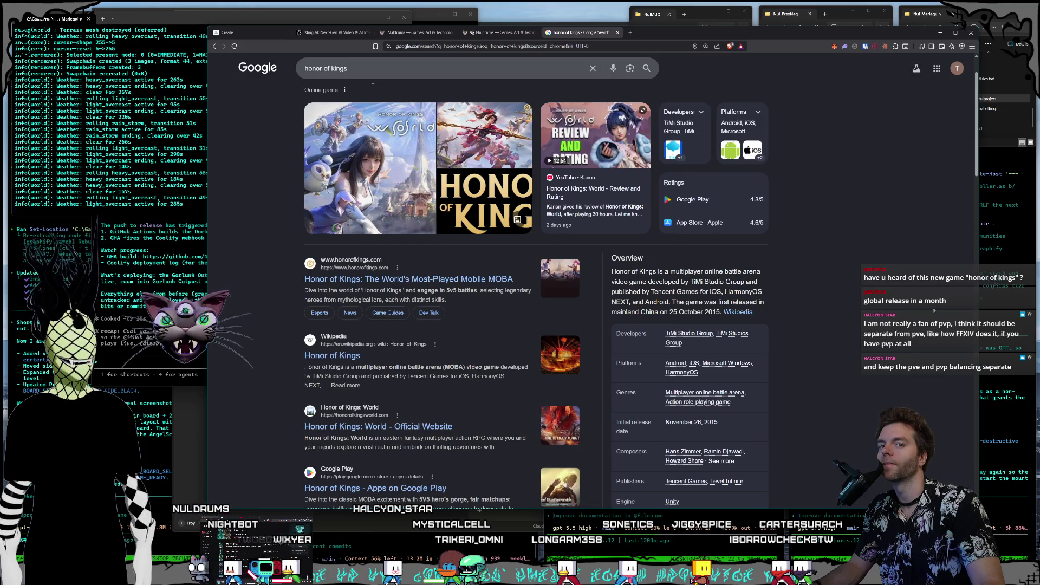
left_click(742, 312)
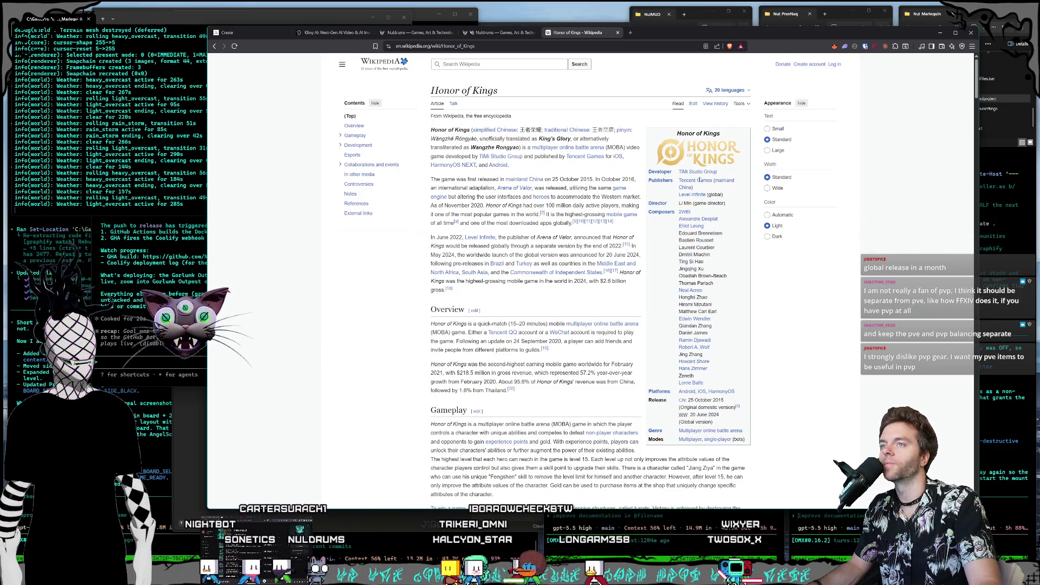
mouse_move(699, 174)
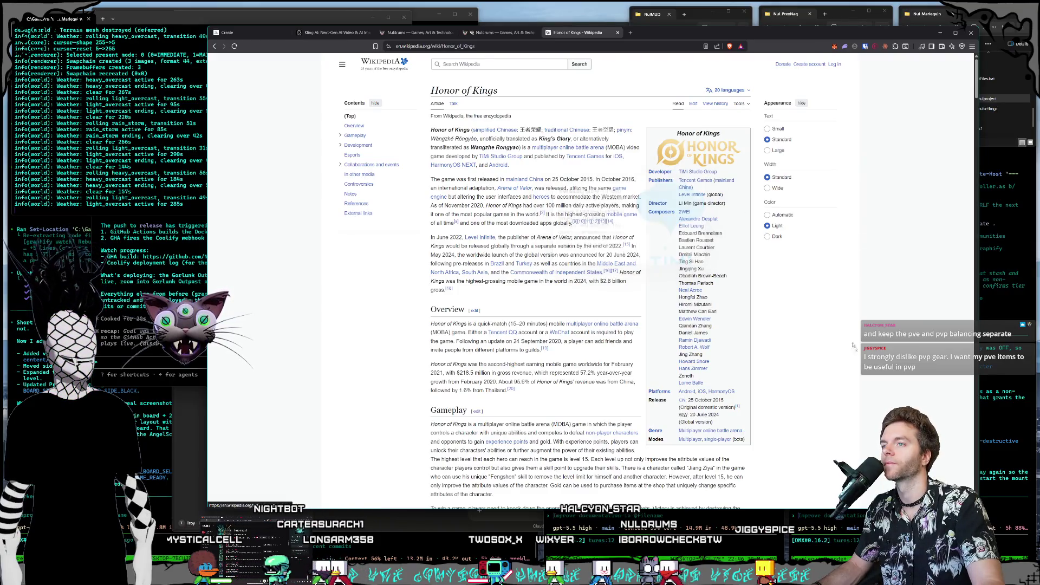
scroll(645, 286, "down", 8)
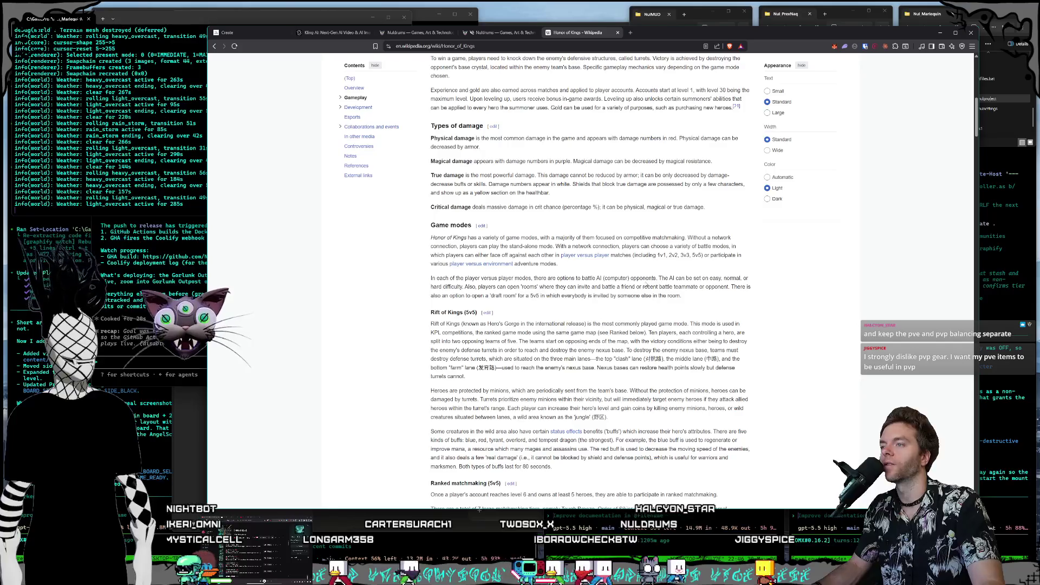
scroll(645, 286, "up", 1)
scroll(646, 286, "down", 1)
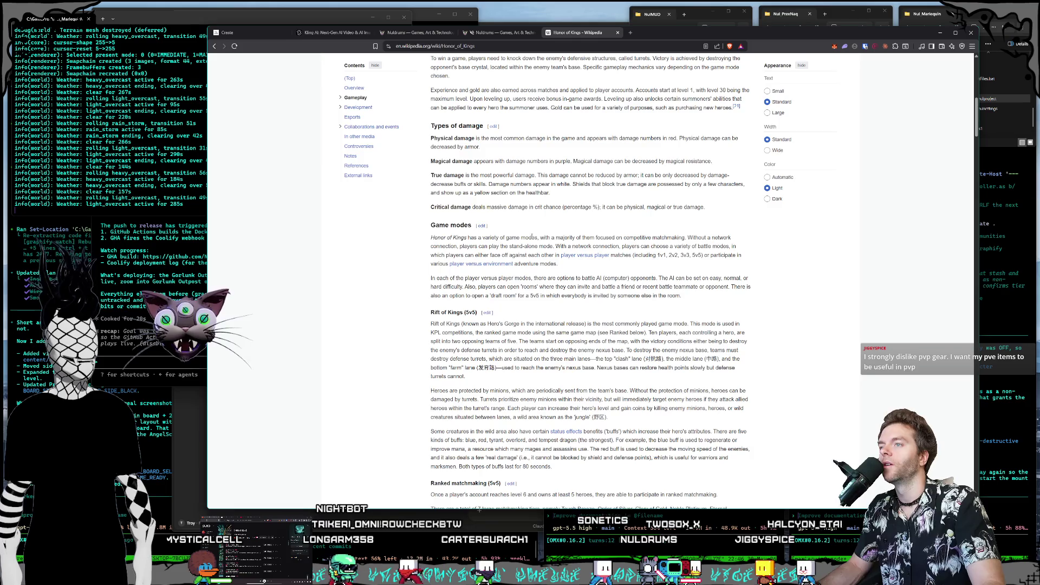
left_click_drag(518, 238, 637, 238)
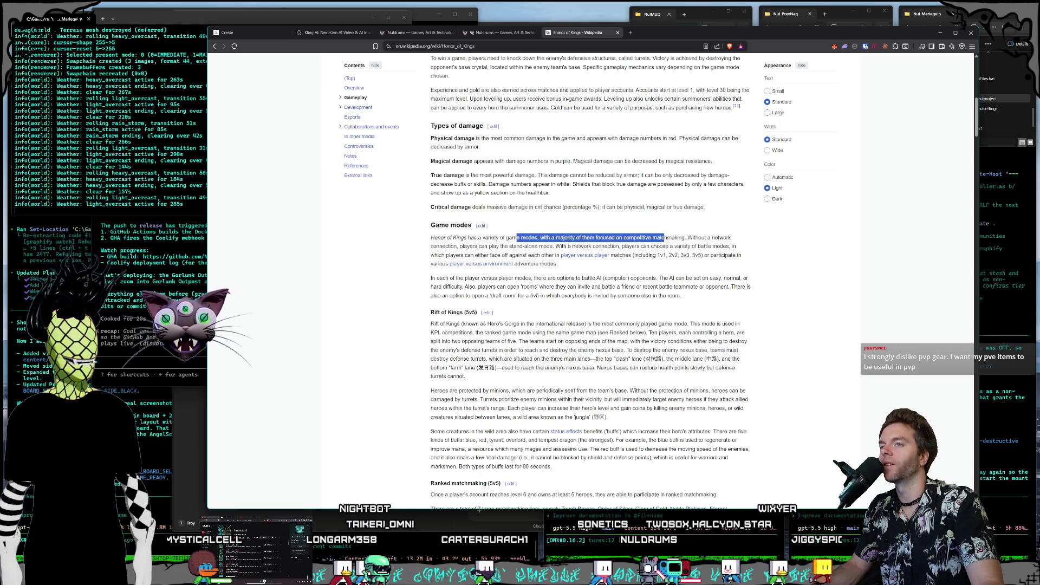
left_click(568, 245)
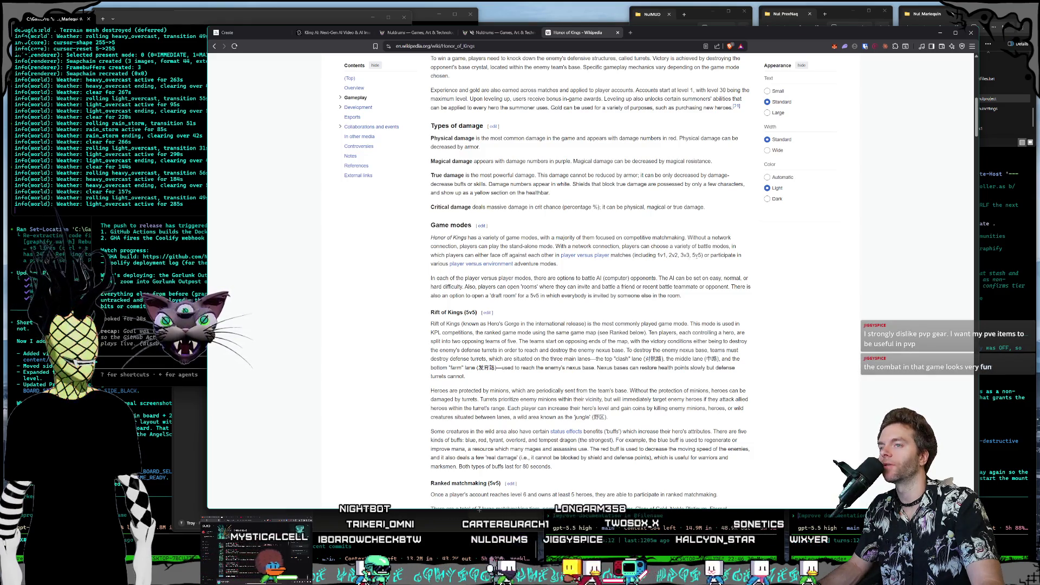
scroll(560, 251, "down", 10)
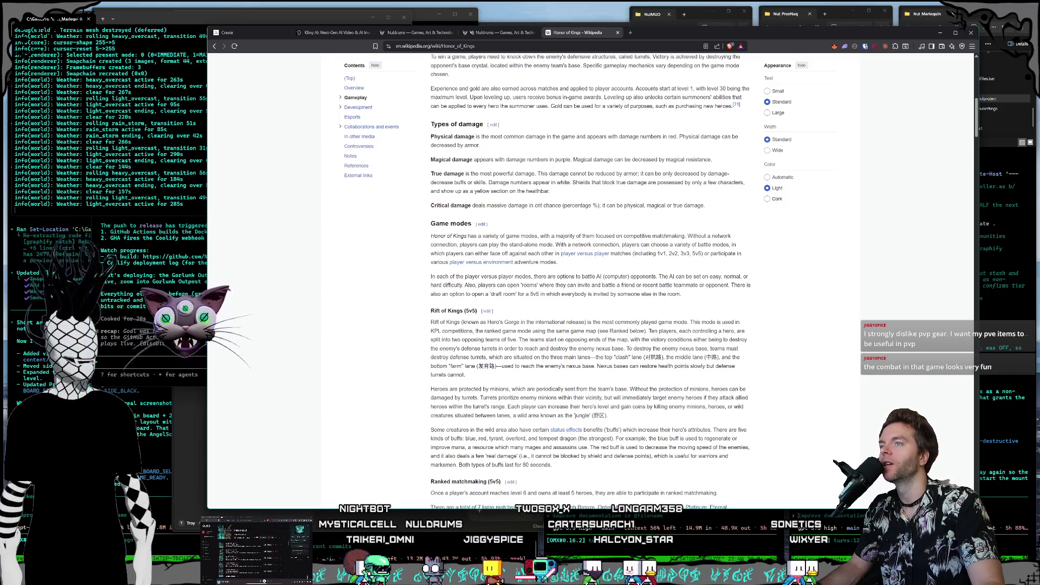
scroll(560, 251, "up", 15)
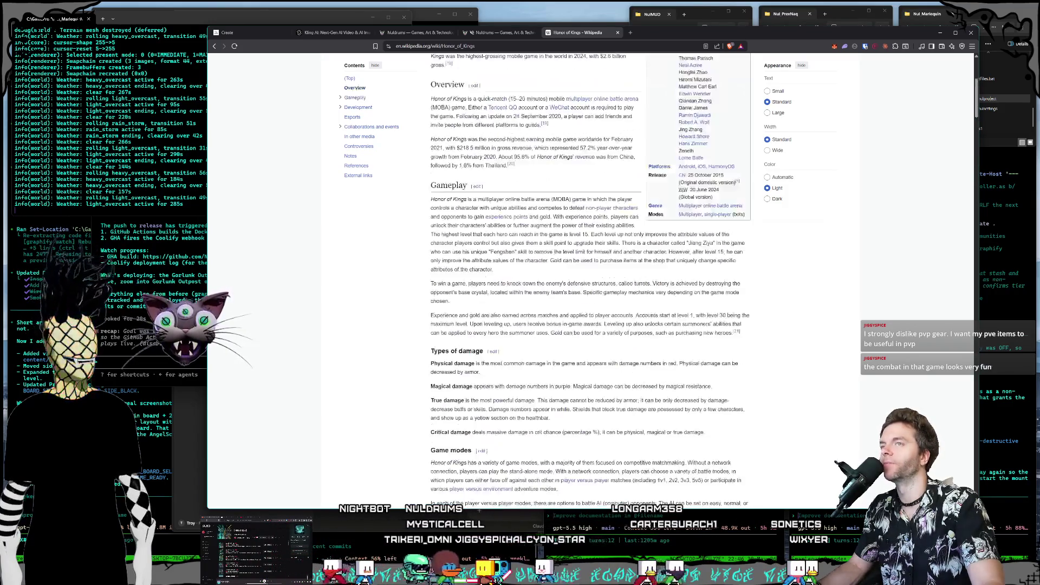
left_click(214, 47)
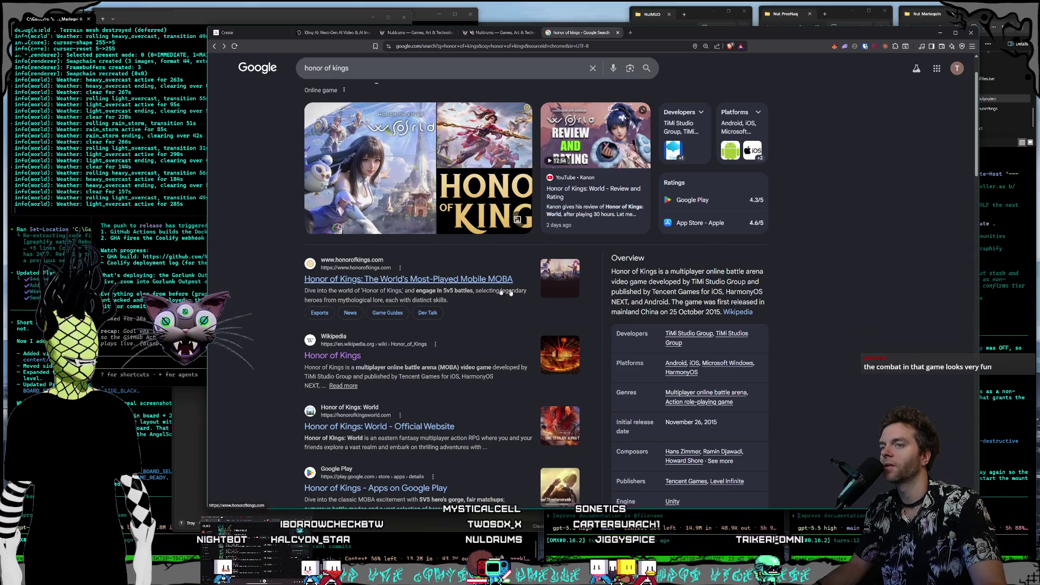
Step: Show Honor of Kings image results and preview the MiniReview gameplay screenshot
scroll(870, 340, "down", 5)
scroll(870, 340, "up", 6)
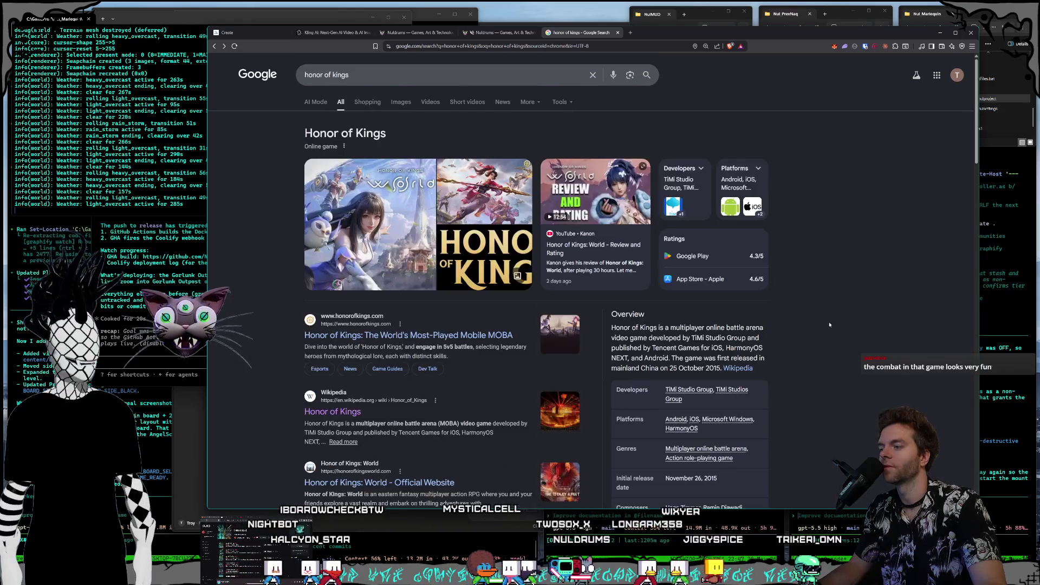
left_click(399, 103)
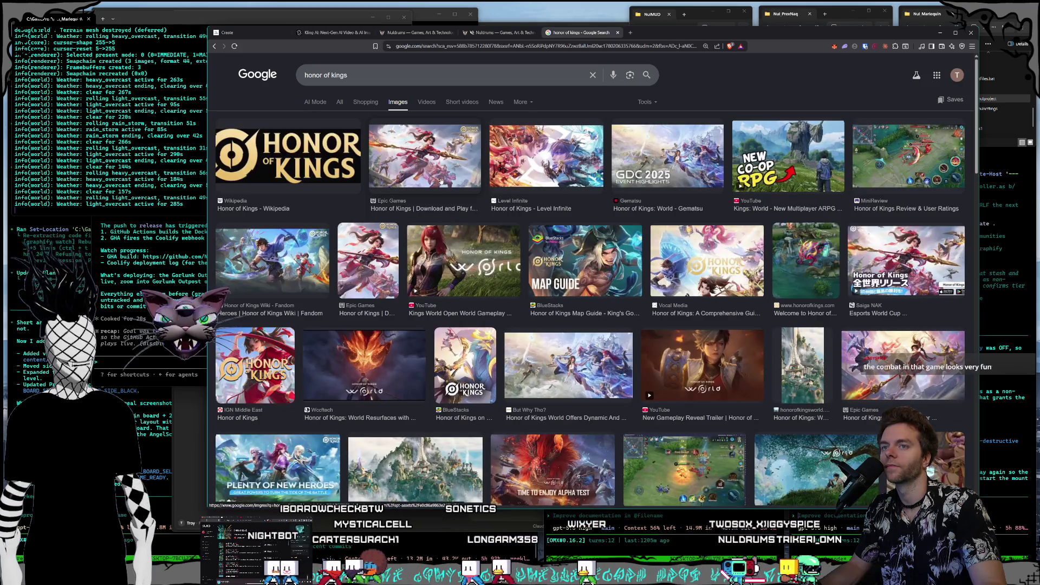
left_click(911, 171)
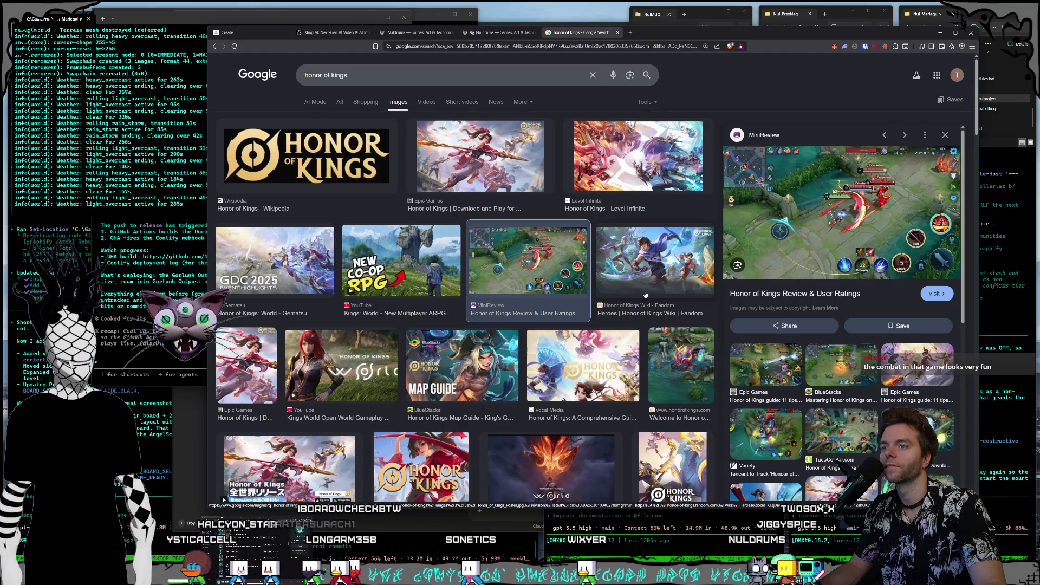
Step: Preview the BlueStacks PC gameplay image, then return to the All results
scroll(643, 287, "down", 2)
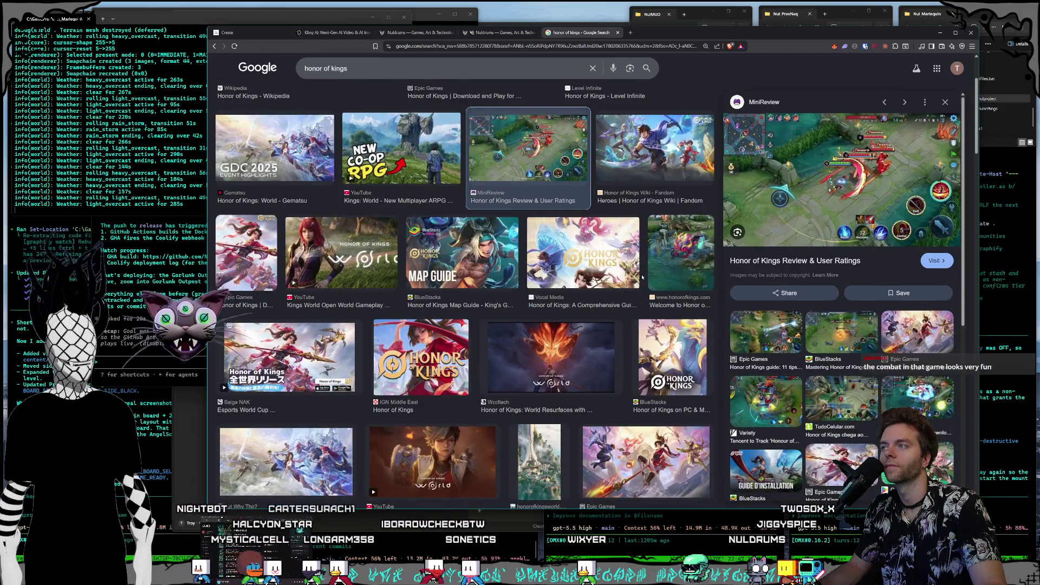
scroll(642, 277, "down", 5)
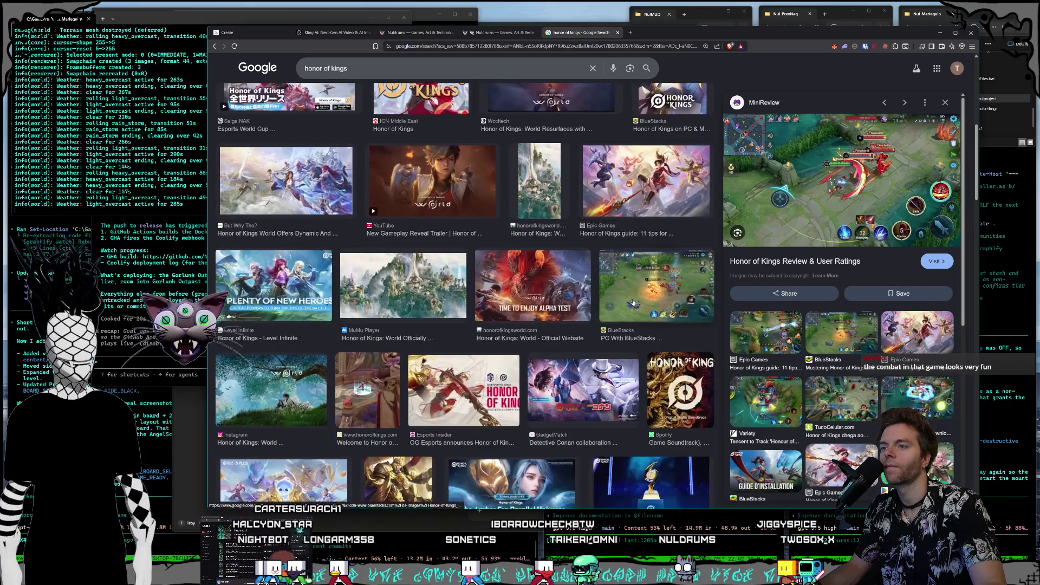
left_click(633, 302)
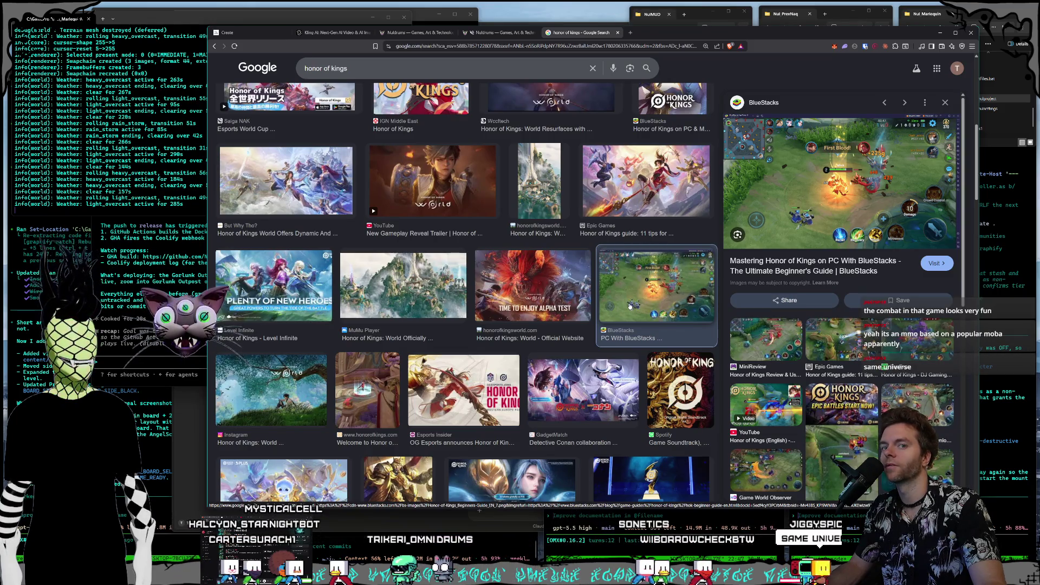
scroll(626, 302, "up", 3)
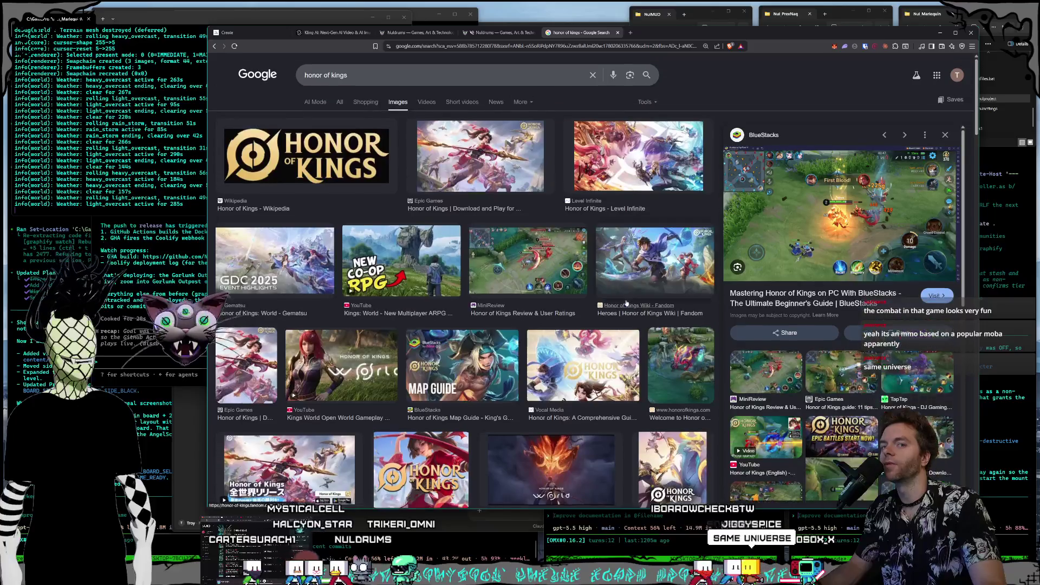
left_click(340, 102)
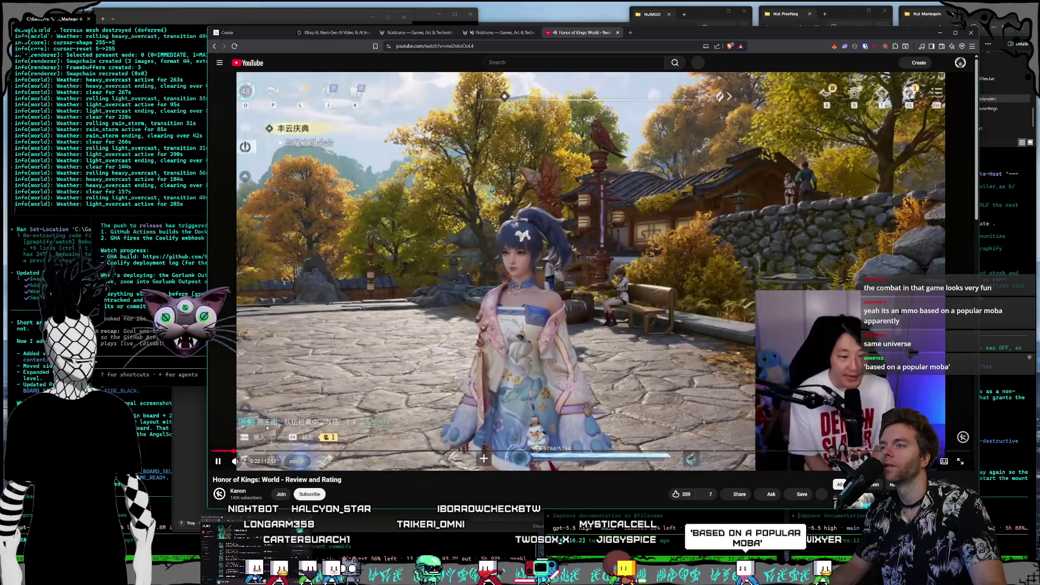
Step: Skip through the review's map, town and battle scenes to the gameplay score
left_click(268, 450)
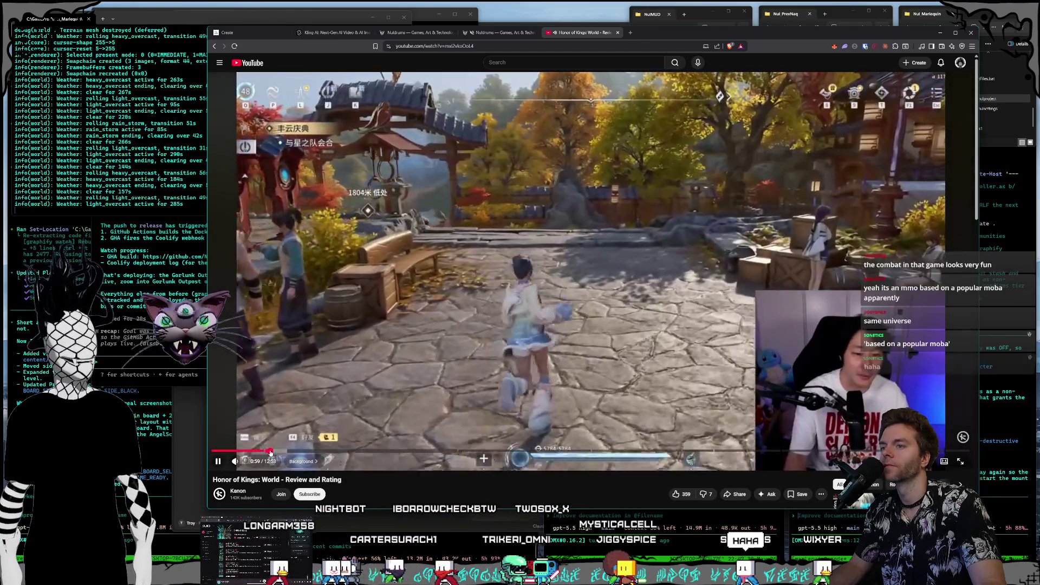
left_click_drag(277, 451, 314, 452)
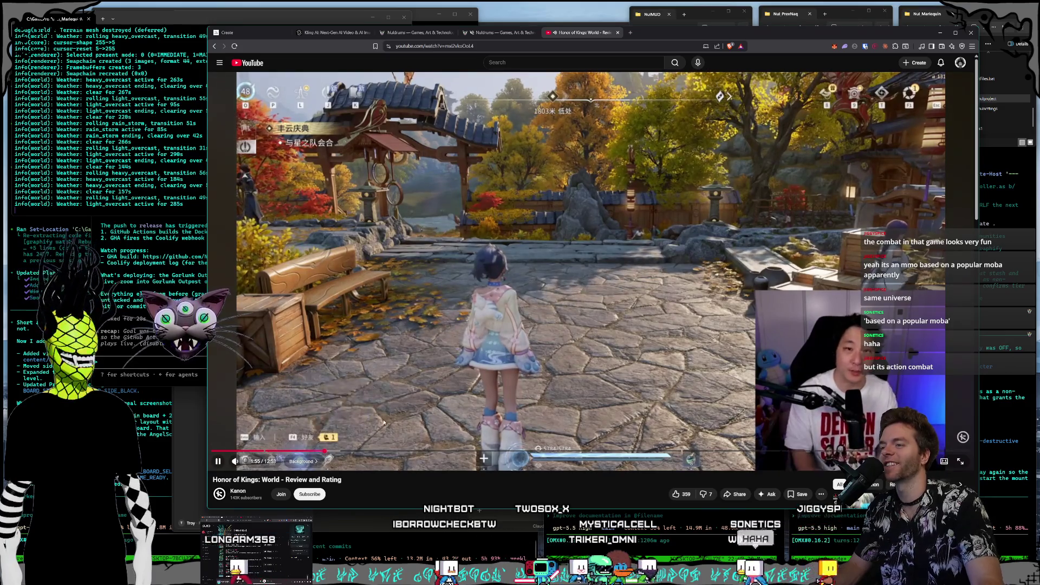
left_click(358, 450)
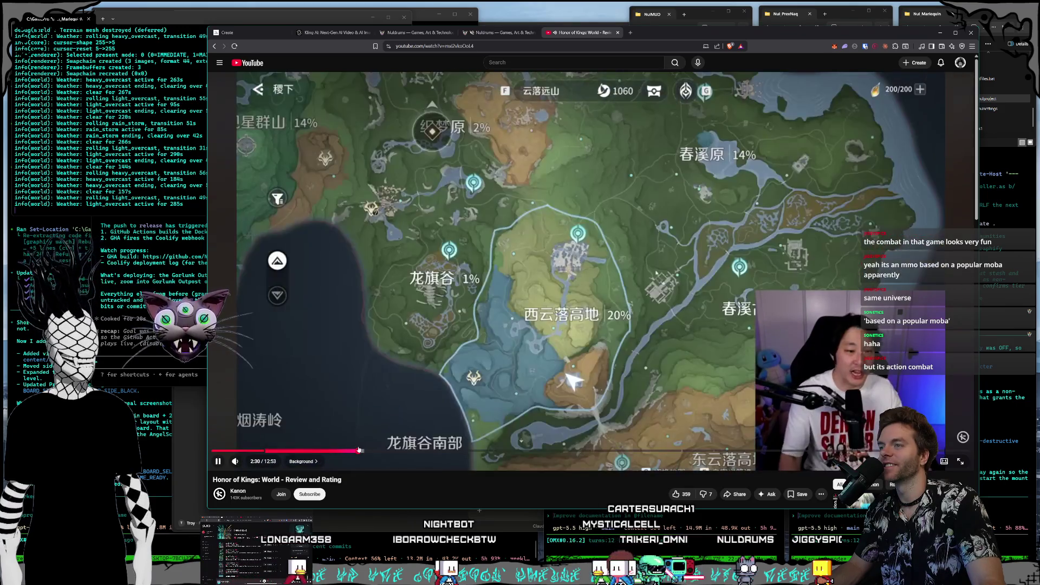
left_click_drag(363, 450, 382, 450)
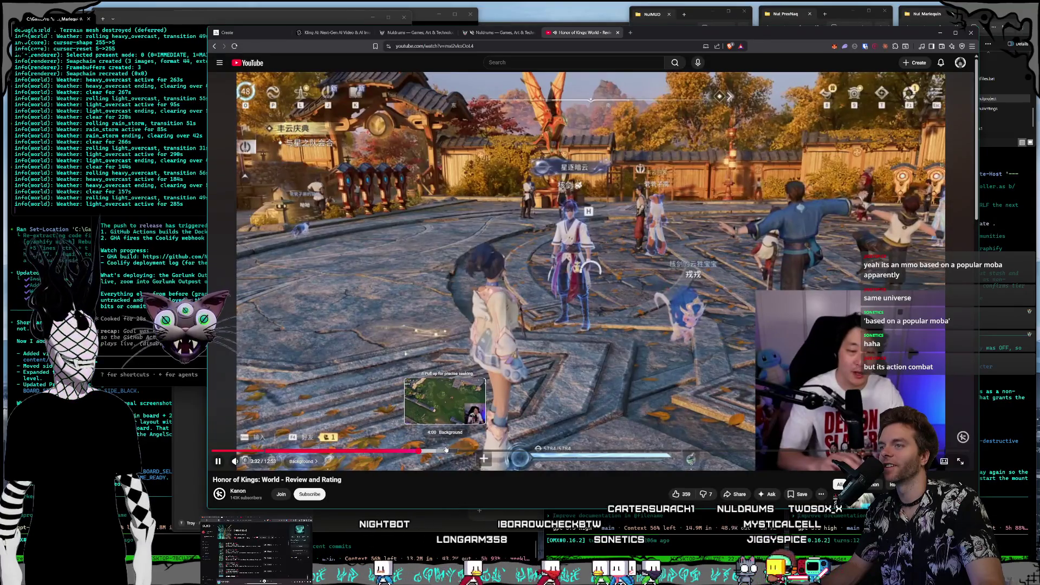
left_click_drag(433, 457, 440, 453)
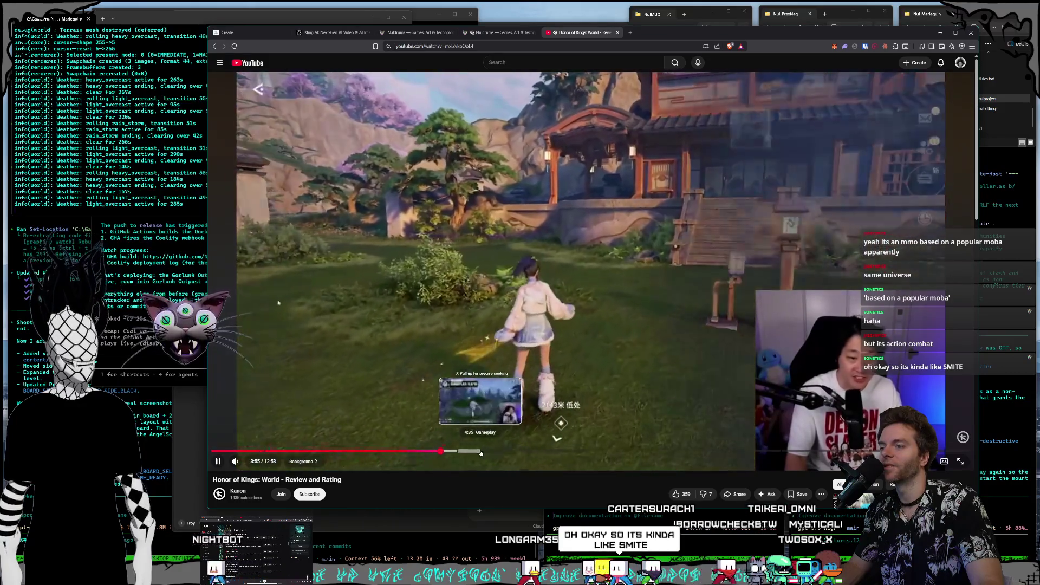
left_click(506, 452)
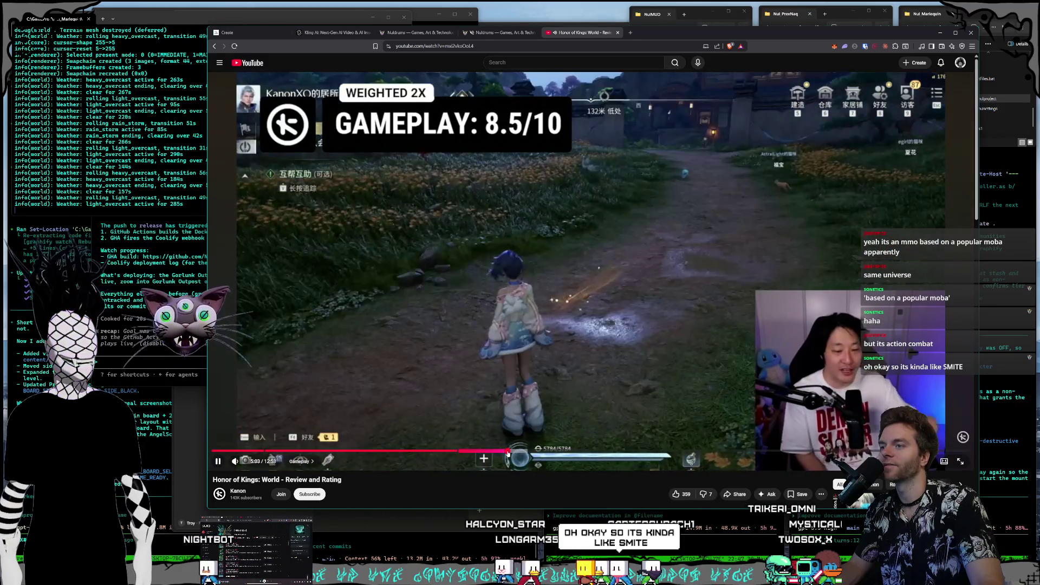
Step: Skim the UI/UX and combat score sections, then start typing a new search
left_click_drag(538, 451, 623, 453)
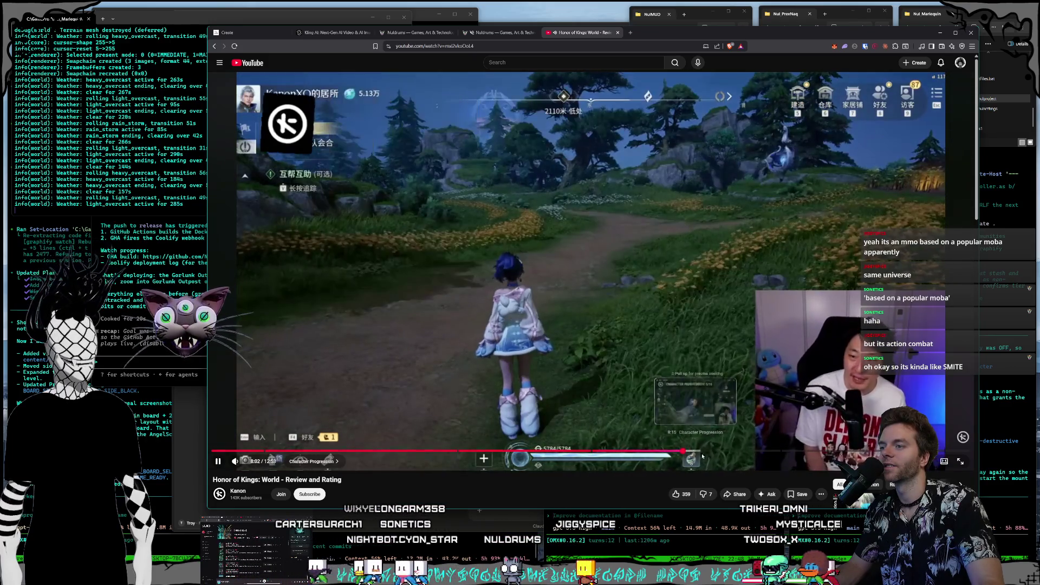
left_click(715, 451)
left_click(774, 450)
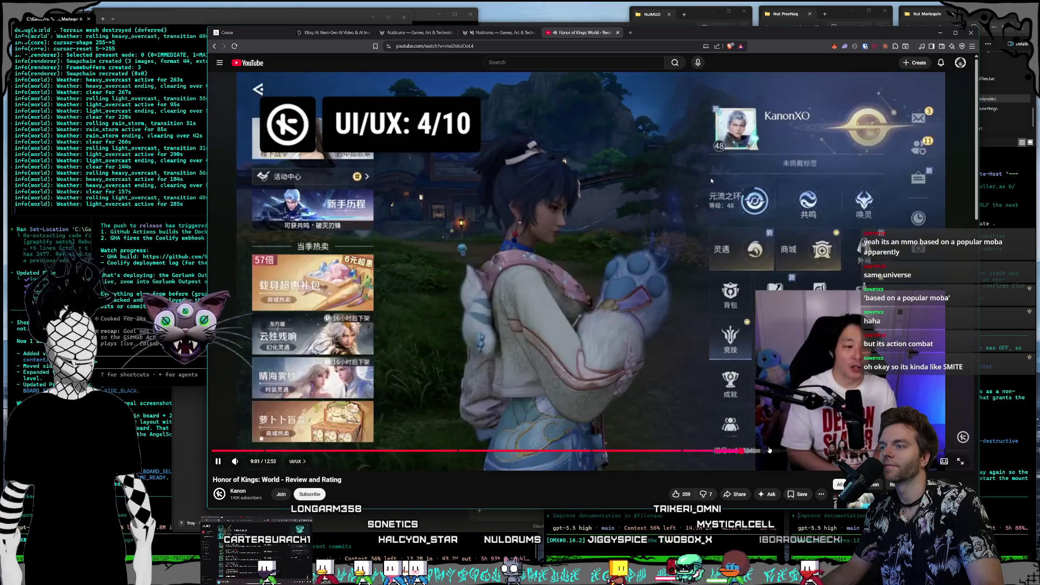
left_click(637, 451)
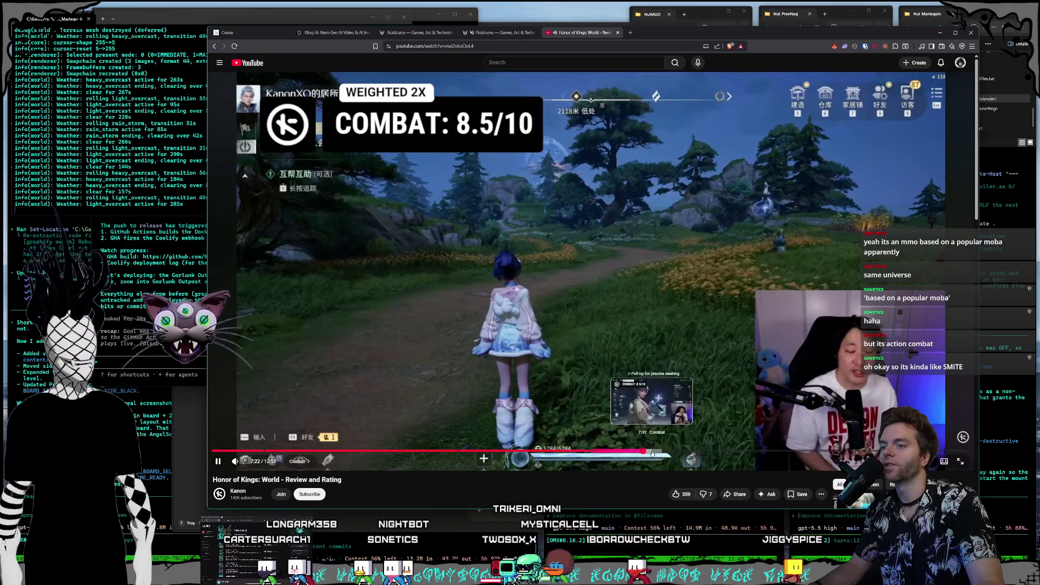
left_click(652, 451)
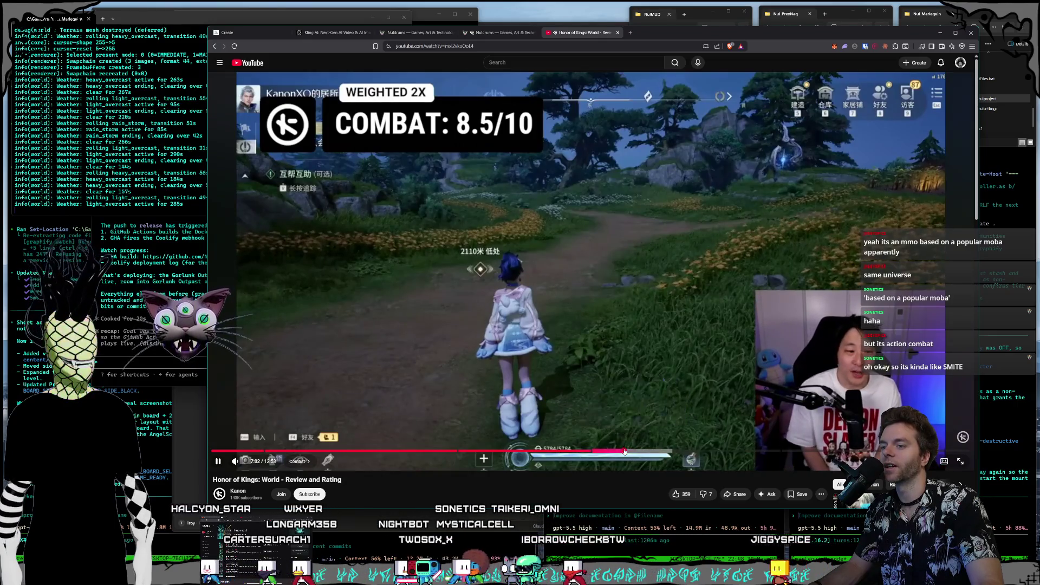
left_click(615, 451)
left_click(609, 452)
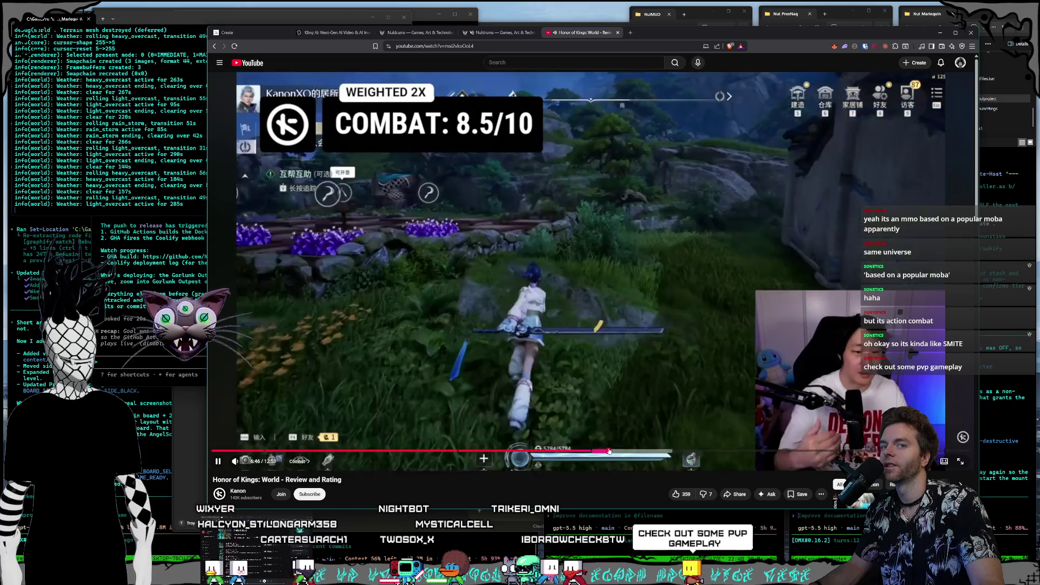
left_click(519, 63)
type("hond")
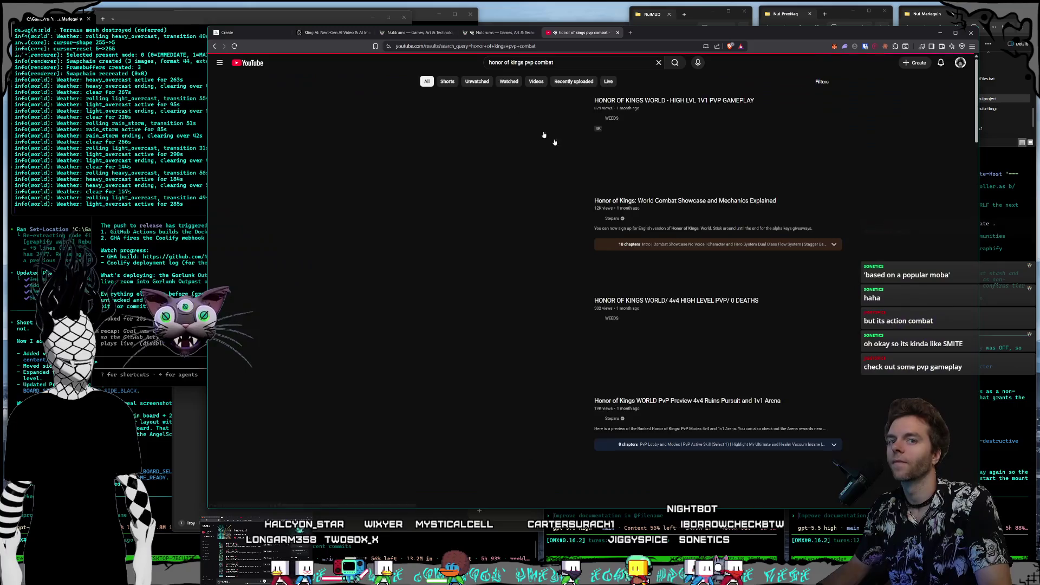
Step: Run the 'honor of kings pvp combat' search and watch the 12:04 high-level 1v1 PvP video
key("alt+Left")
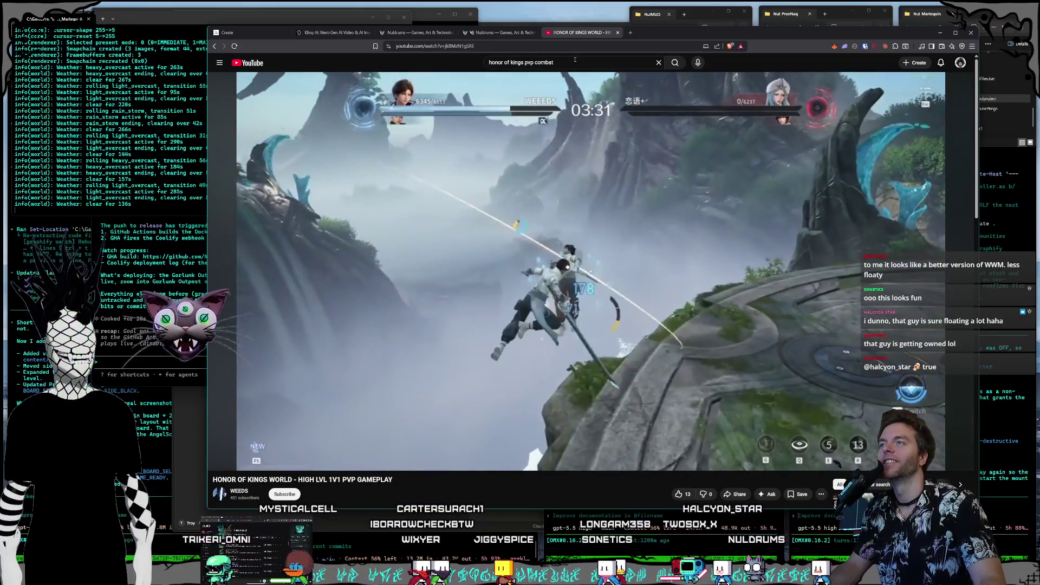
triple_click(575, 61)
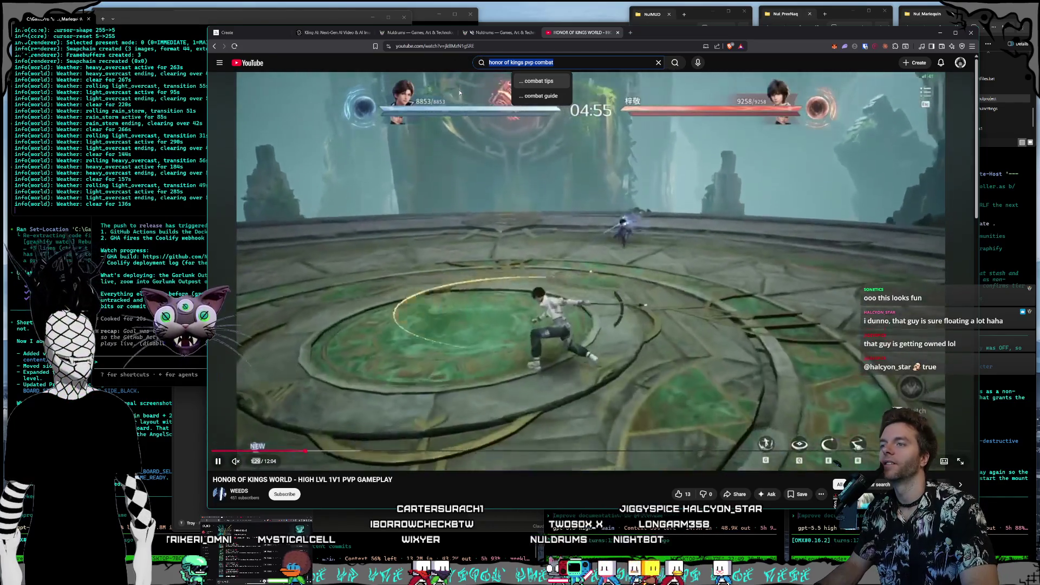
Step: Search 'blade and soul assassin pvp' and open the top Assassin Vs Blade Master video
key("BackSpace")
type("blad")
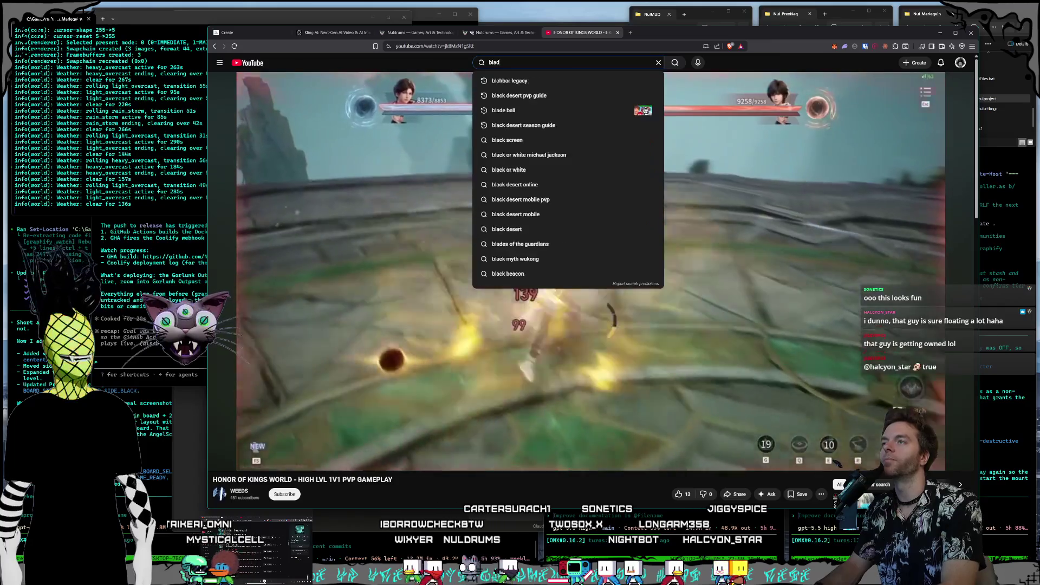
type("e and soul assassin pvp")
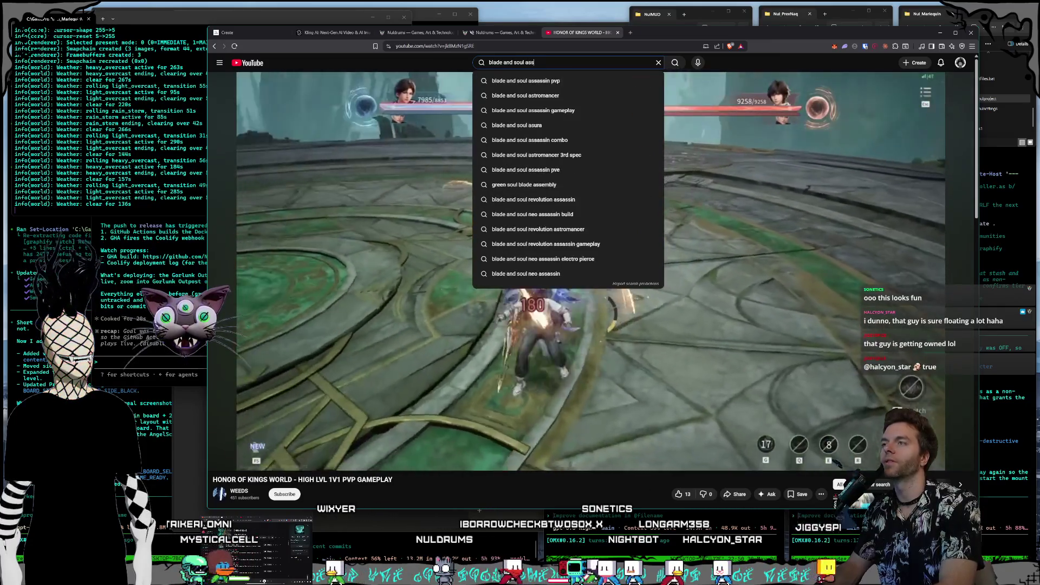
key("Return")
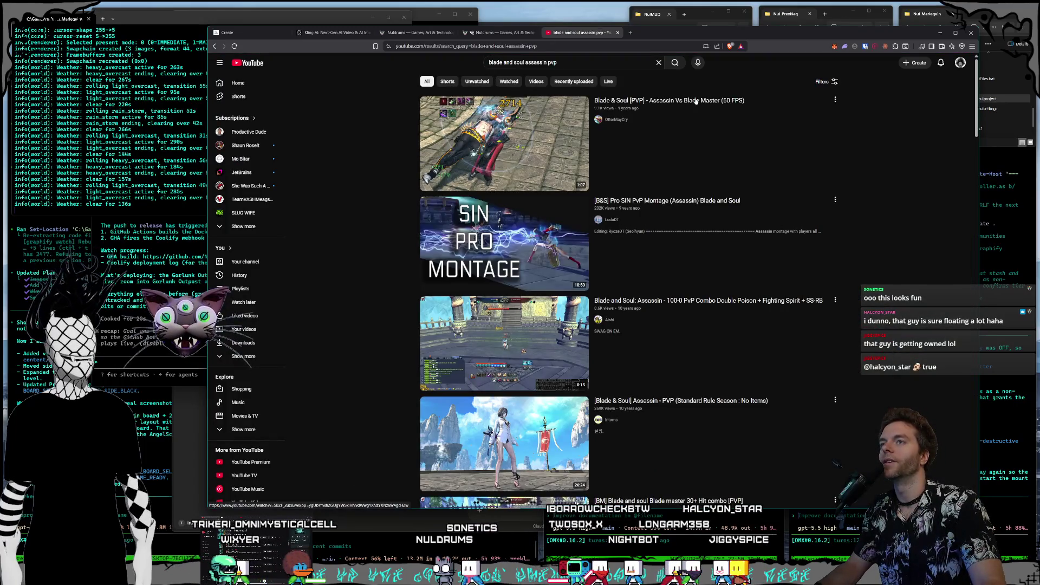
left_click(695, 100)
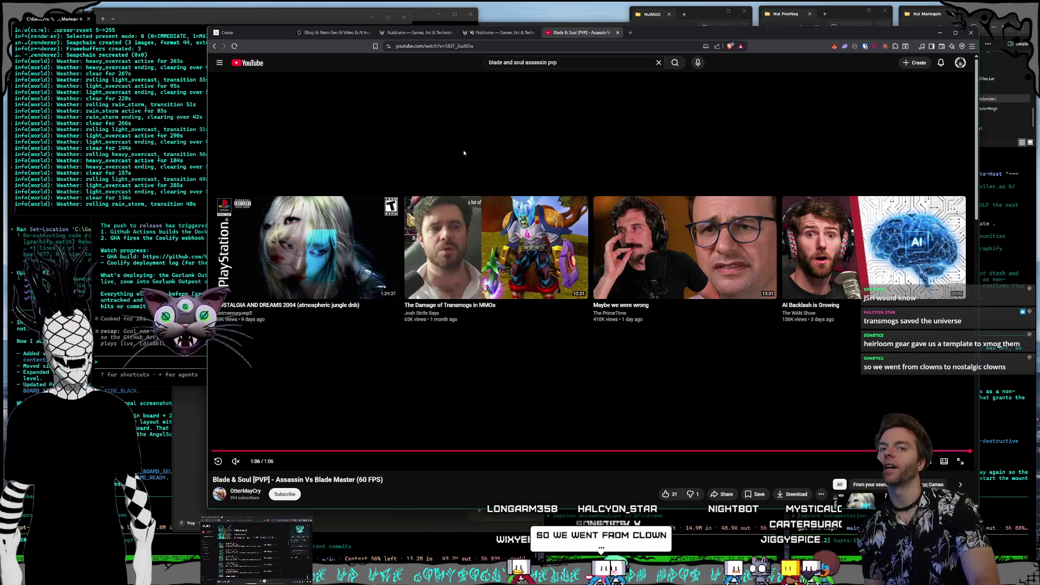
Step: After the Assassin Vs Blade Master clip ends, go back to the search results
left_click(214, 47)
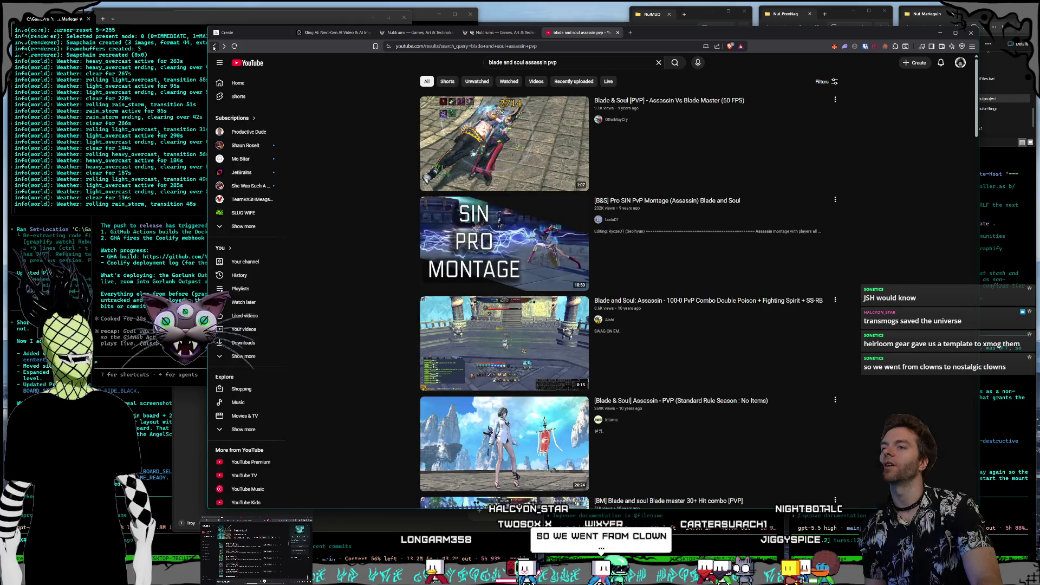
Step: Scroll through the blade and soul results and open the [B&S] Pro SIN PvP Montage
mouse_move(724, 283)
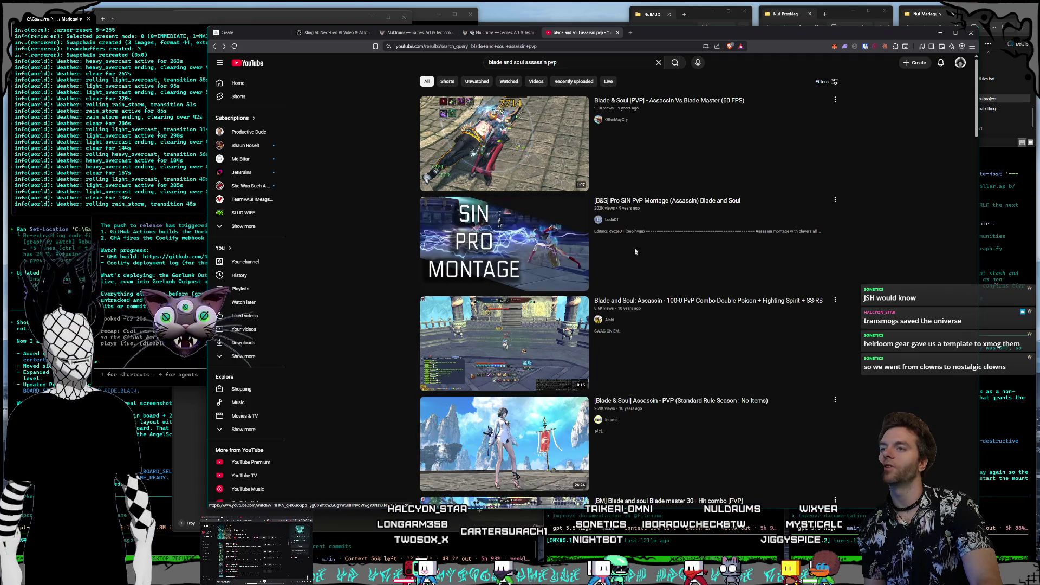
mouse_move(686, 207)
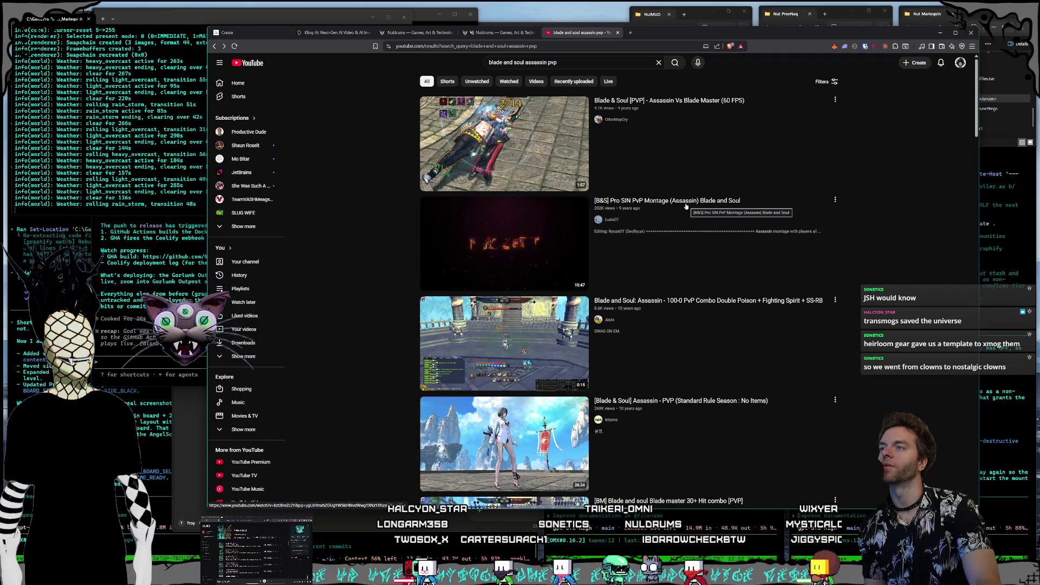
scroll(682, 217, "down", 3)
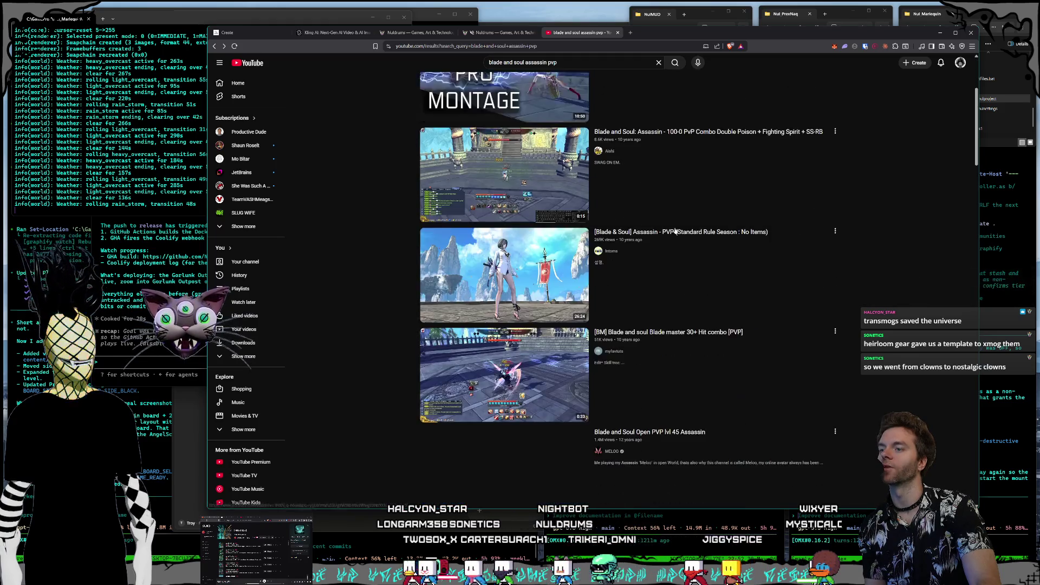
scroll(676, 234, "down", 1)
scroll(671, 247, "down", 1)
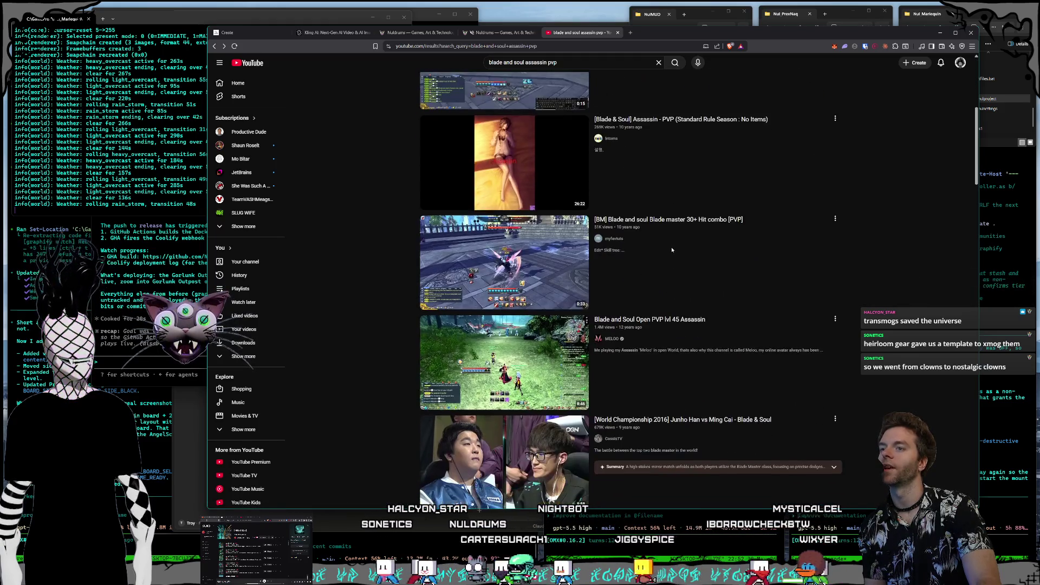
scroll(668, 272, "up", 4)
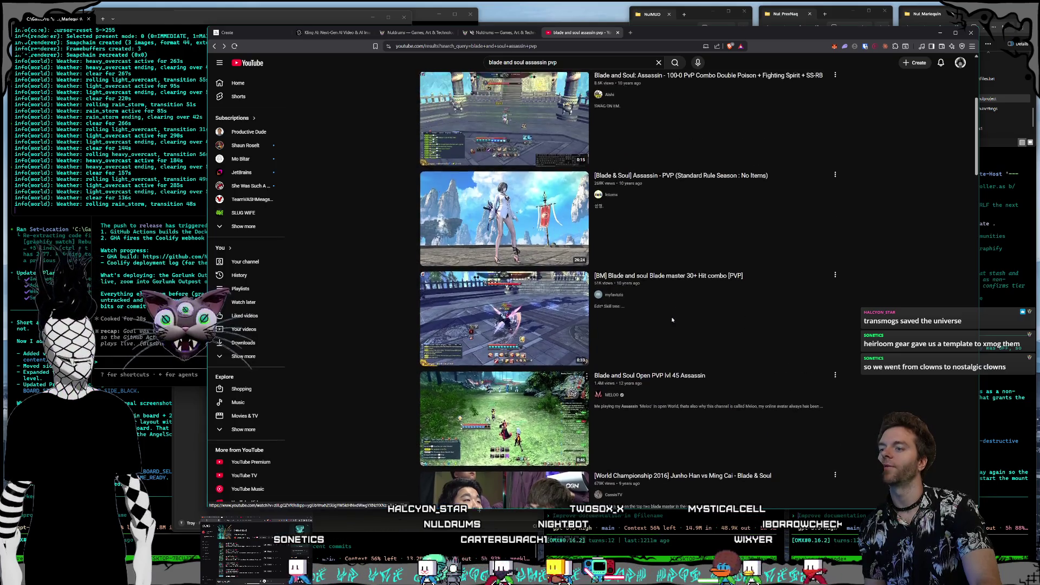
scroll(665, 273, "up", 1)
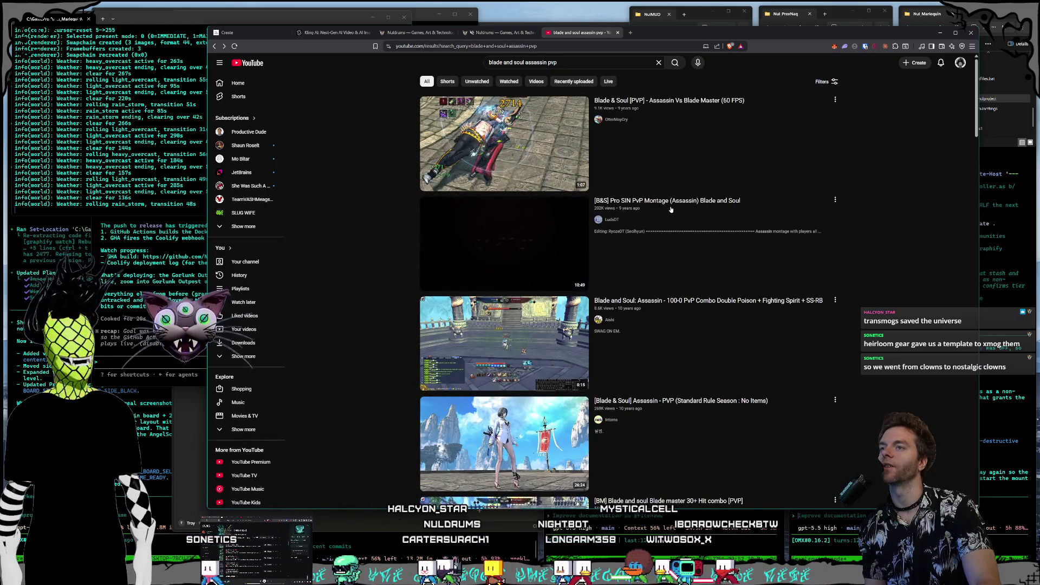
left_click(663, 228)
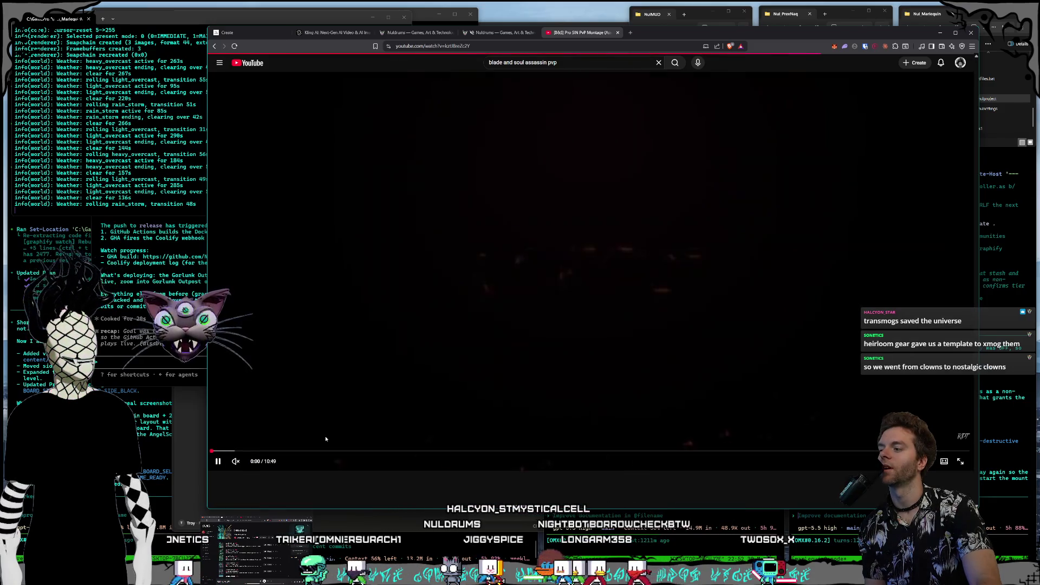
Step: Skip the Pro SIN PvP Montage to about 2:15, pause and resume it, then return to Kling AI
left_click_drag(236, 451, 369, 453)
left_click(411, 395)
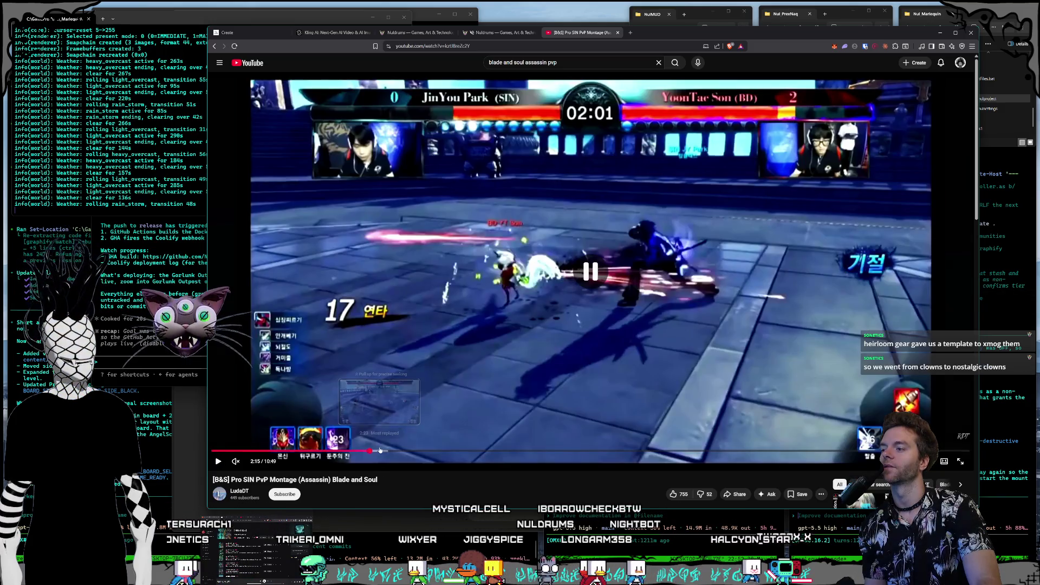
left_click(411, 398)
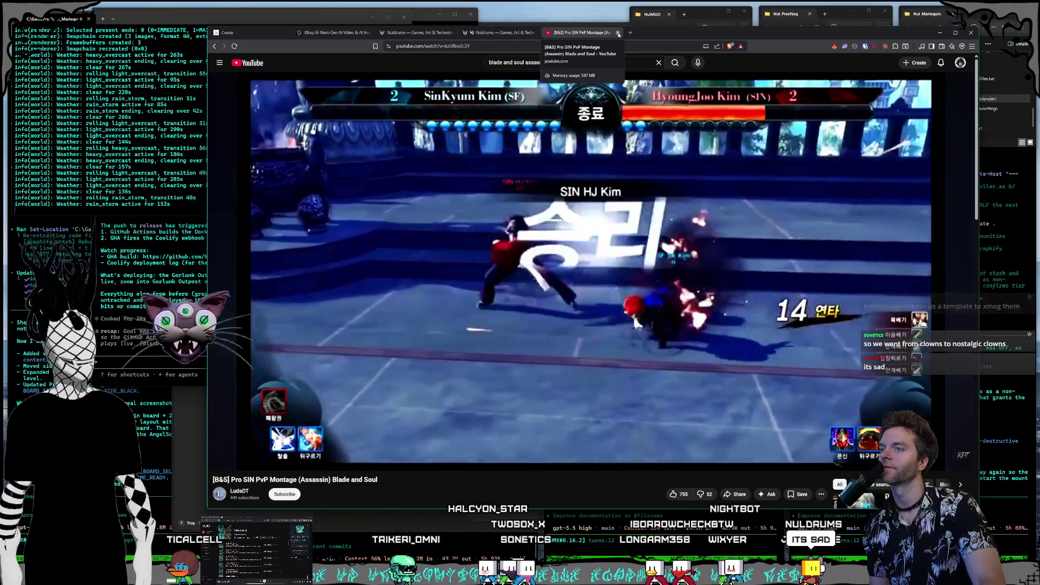
left_click(618, 32)
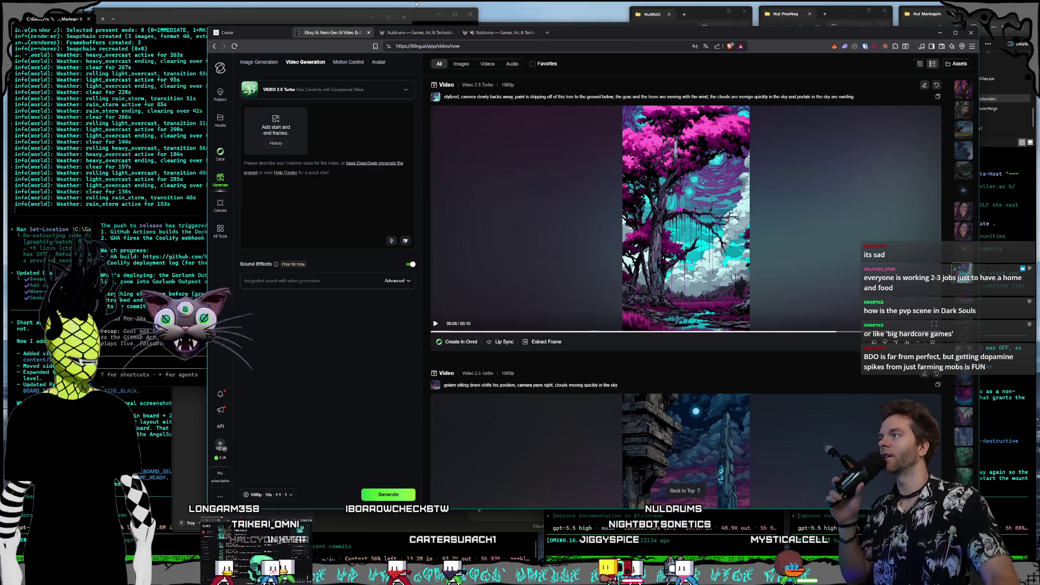
Step: Move the terminal aside, bring Kling AI forward, and place the Twitch window upper-left over it
mouse_move(259, 18)
left_mouse_down()
mouse_move(190, 39)
mouse_move(194, 53)
left_mouse_up()
left_click(607, 36)
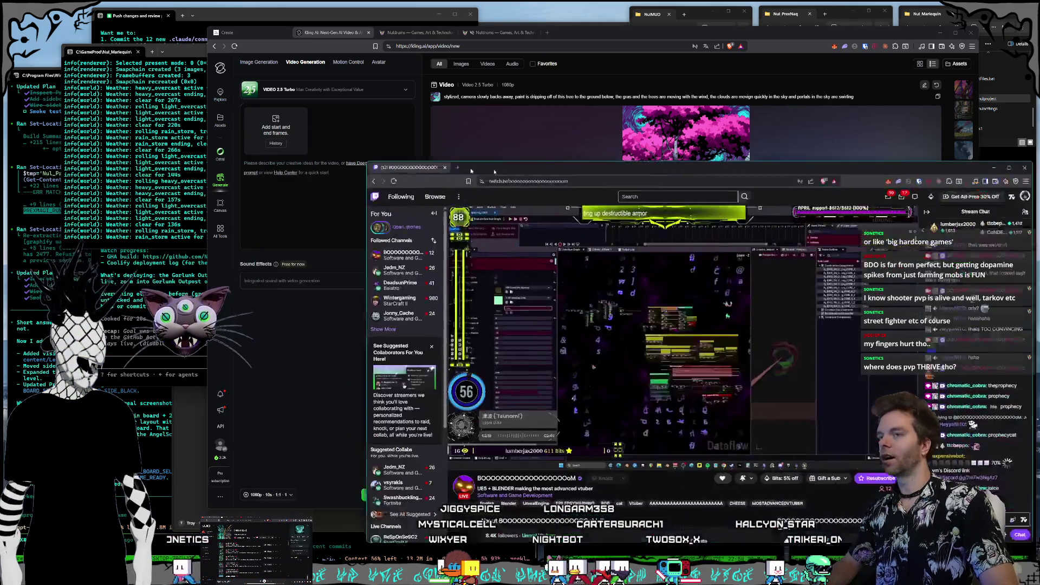
mouse_move(511, 210)
left_mouse_down()
mouse_move(402, 143)
mouse_move(399, 116)
mouse_move(417, 112)
mouse_move(374, 96)
mouse_move(380, 63)
left_mouse_up()
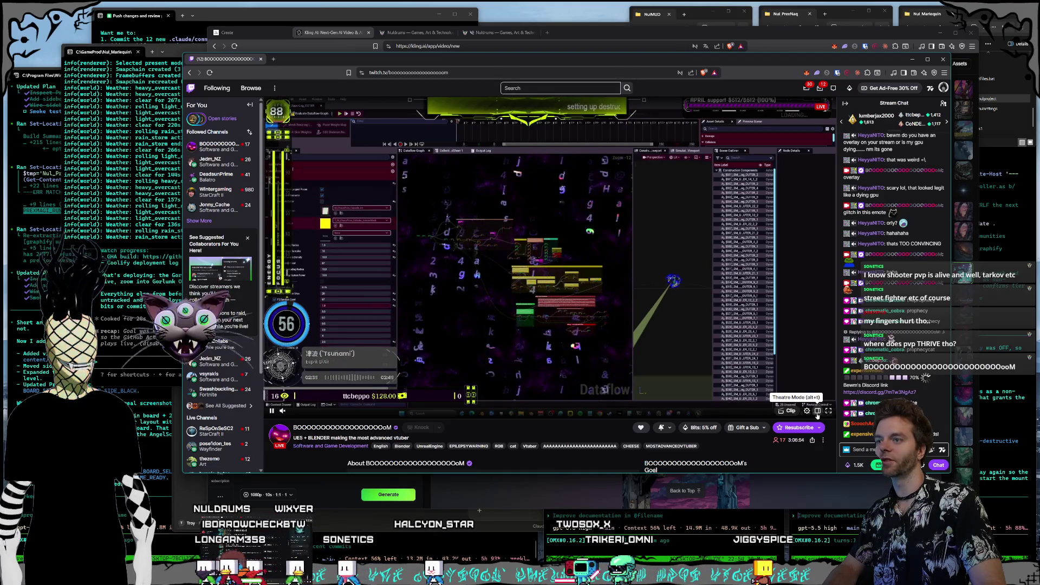
Step: Reposition the Twitch window, leave theatre view, and open the Unreal Vtubers team page in a new tab
left_click(818, 412)
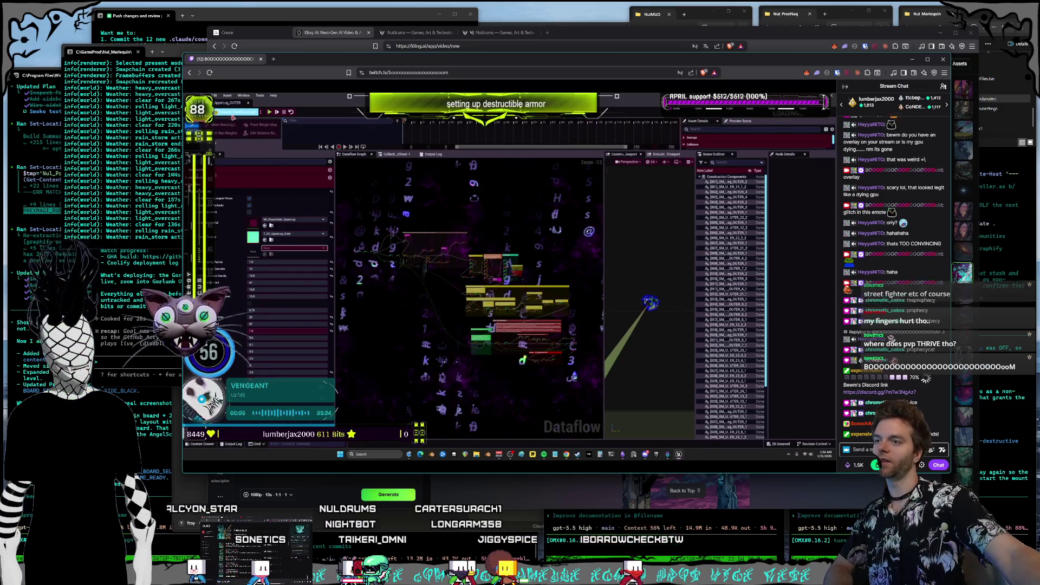
mouse_move(741, 228)
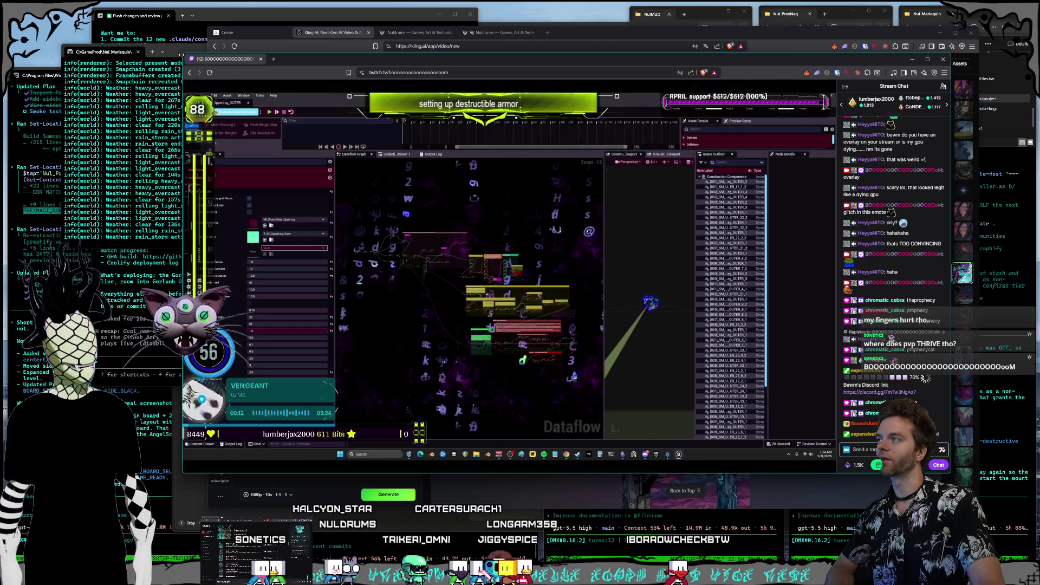
mouse_move(426, 60)
left_mouse_down()
mouse_move(474, 67)
mouse_move(401, 67)
mouse_move(451, 57)
left_mouse_up()
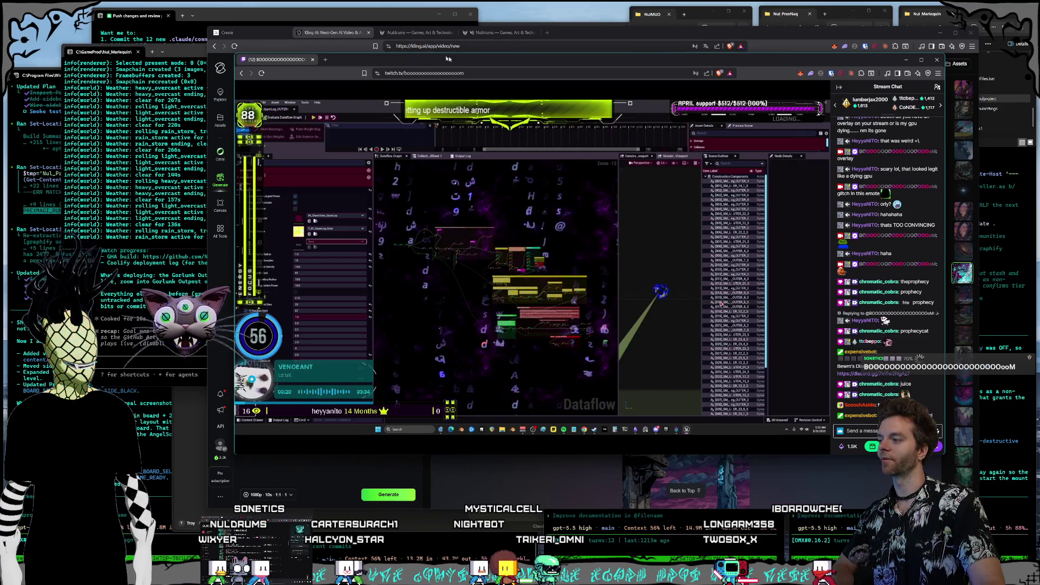
mouse_move(503, 110)
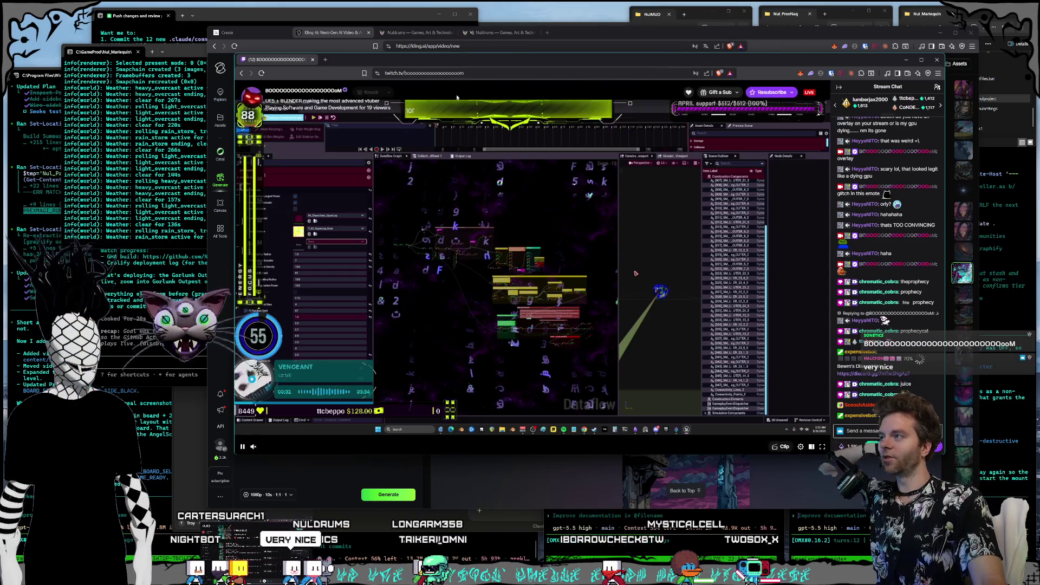
left_click_drag(433, 60, 432, 63)
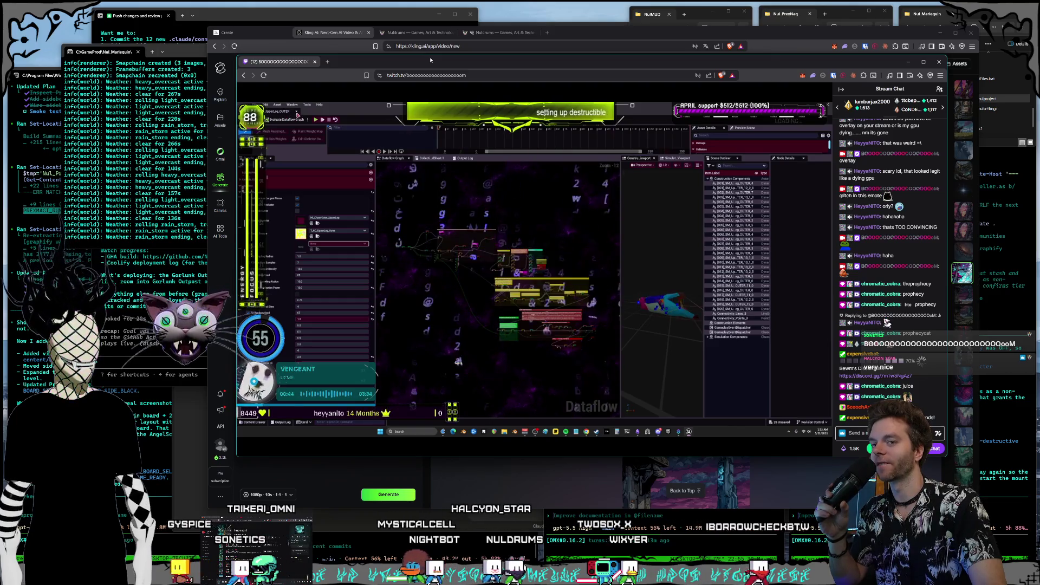
left_click_drag(430, 60, 423, 60)
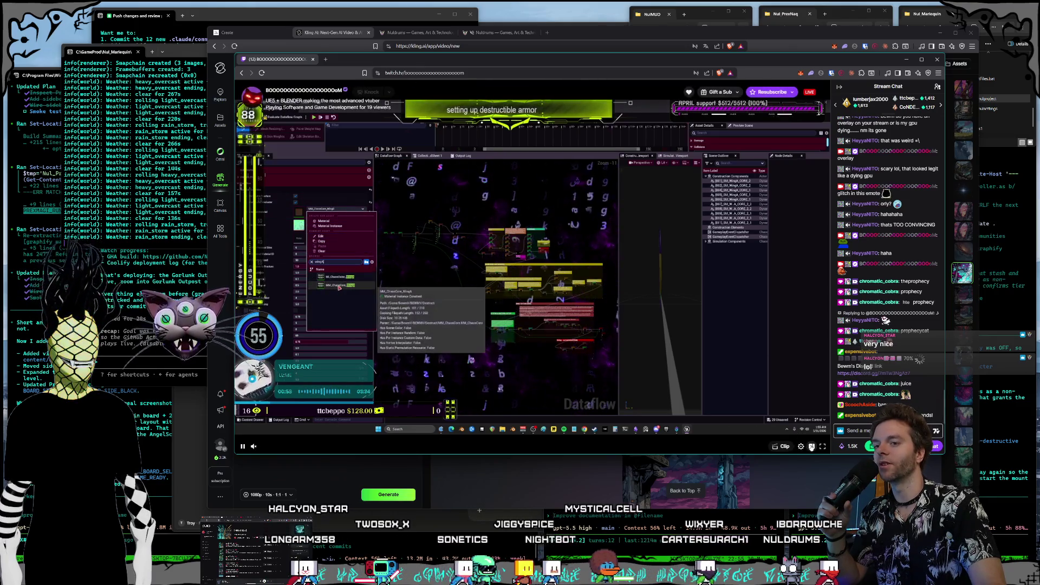
left_click(812, 446)
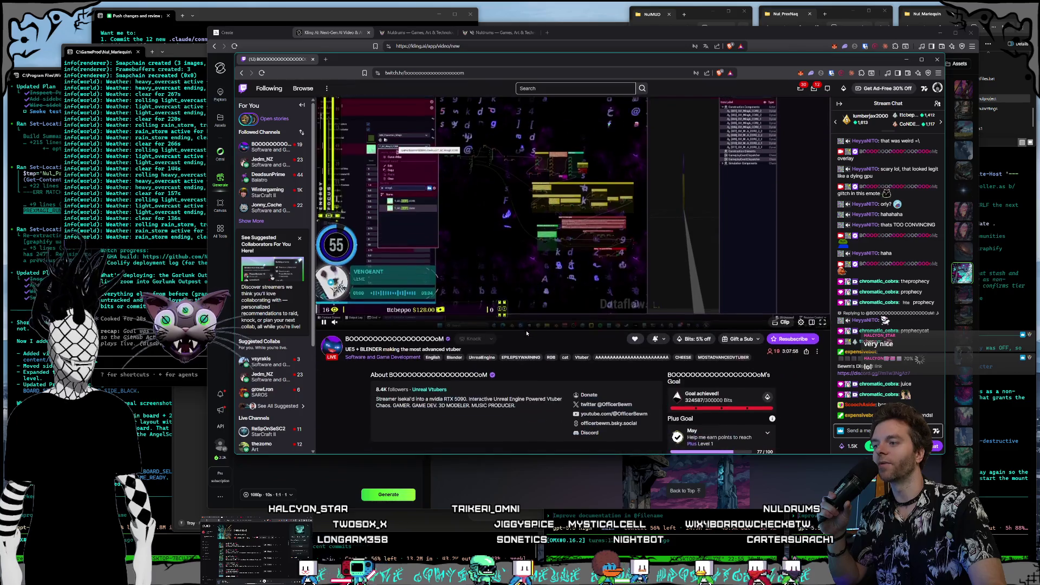
middle_click(431, 393)
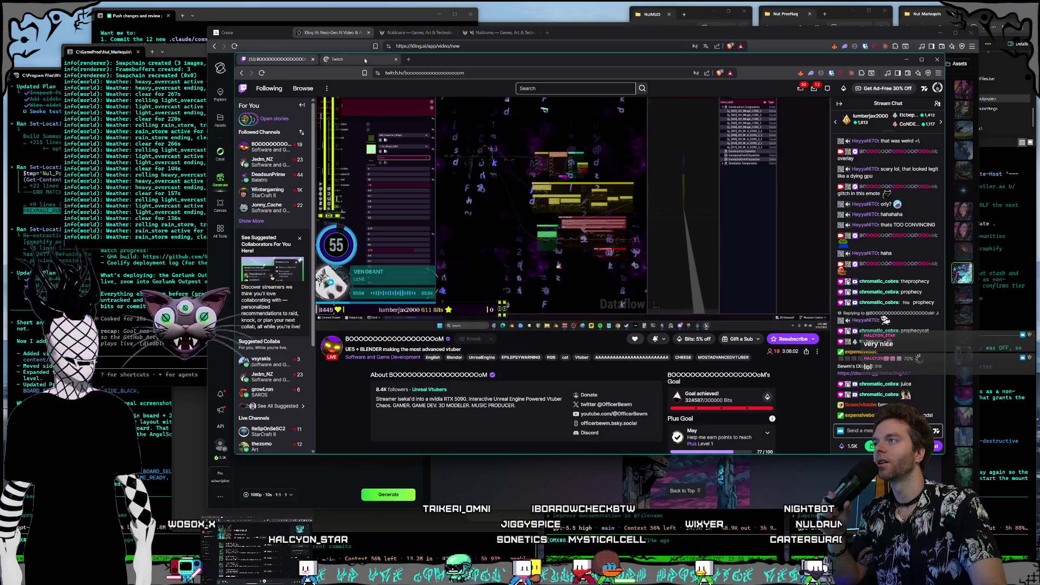
Step: Switch to the newly opened Unreal Vtubers team page tab and shift the window slightly right
left_click(365, 60)
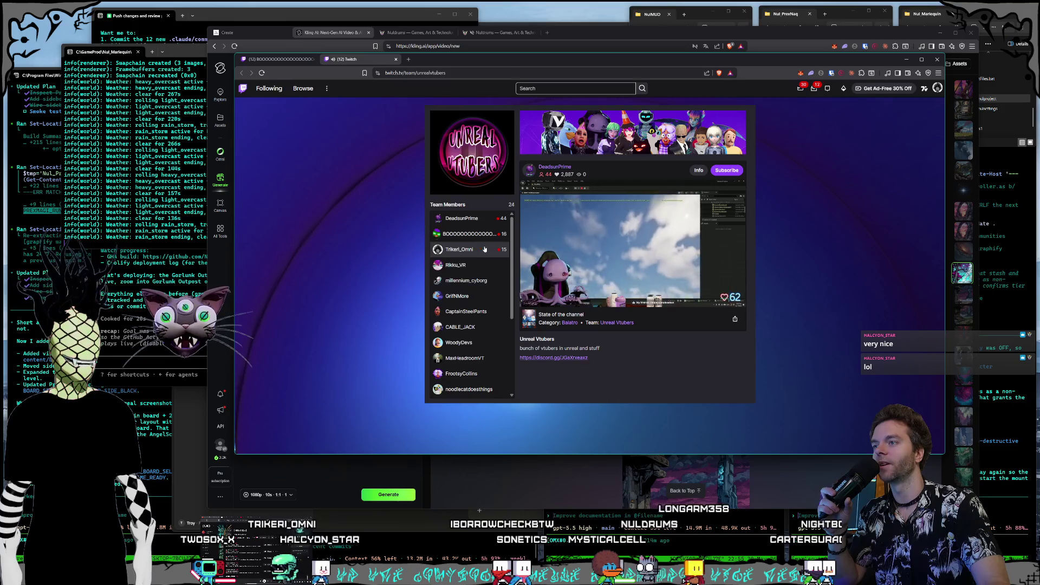
mouse_move(543, 303)
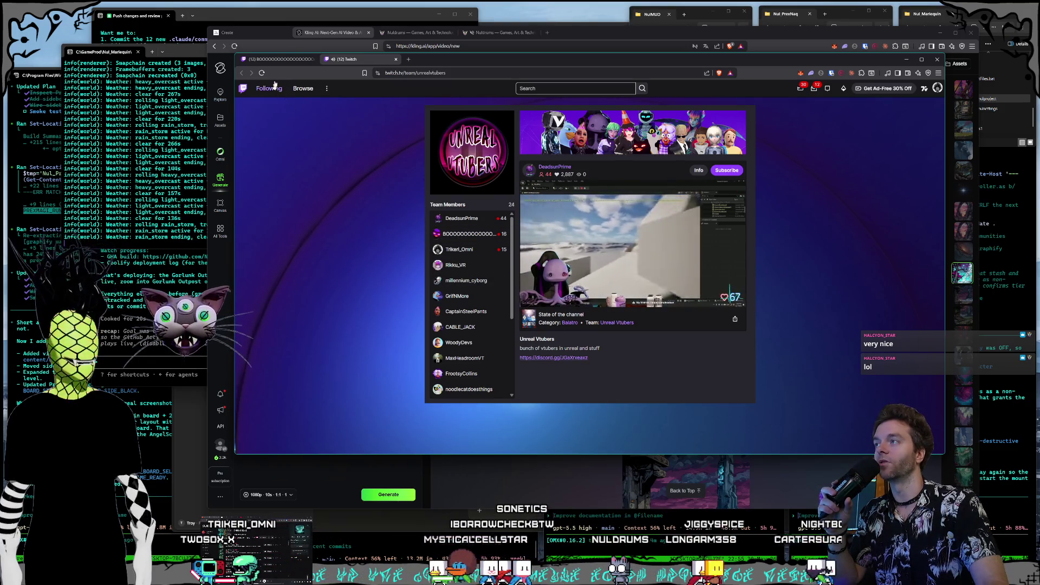
left_click(284, 60)
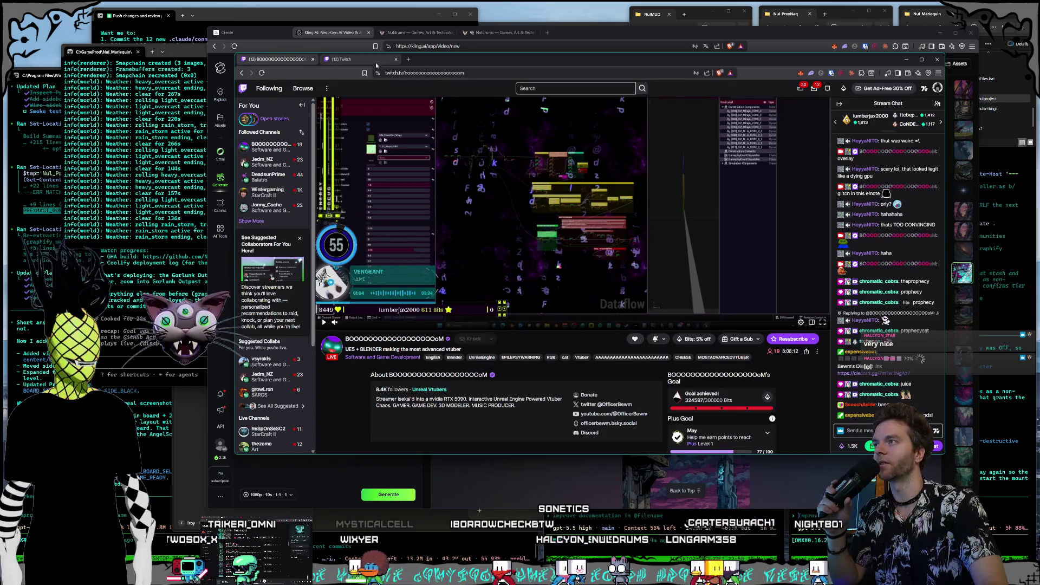
left_click(337, 59)
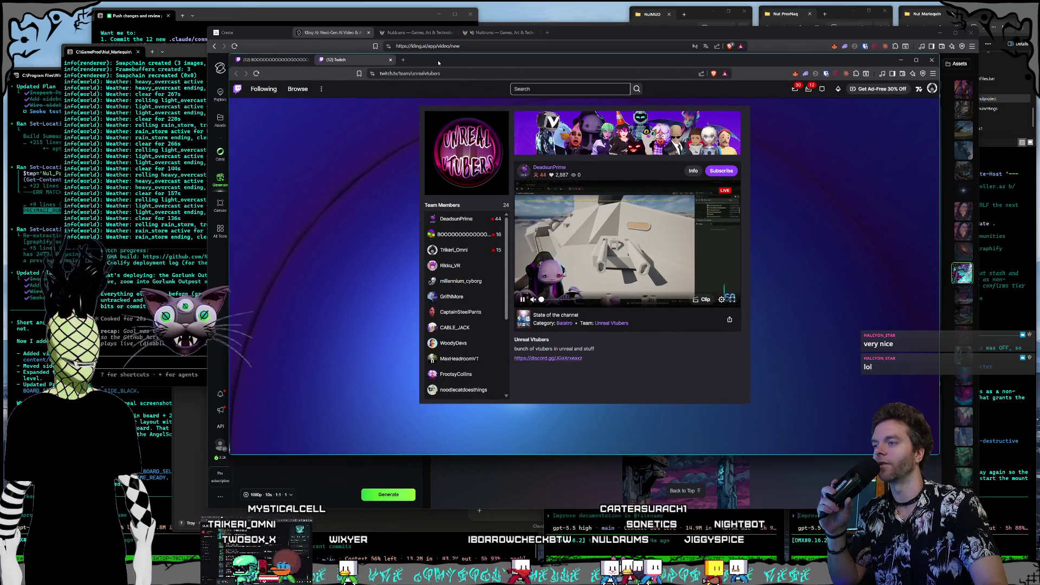
left_click_drag(439, 63, 446, 62)
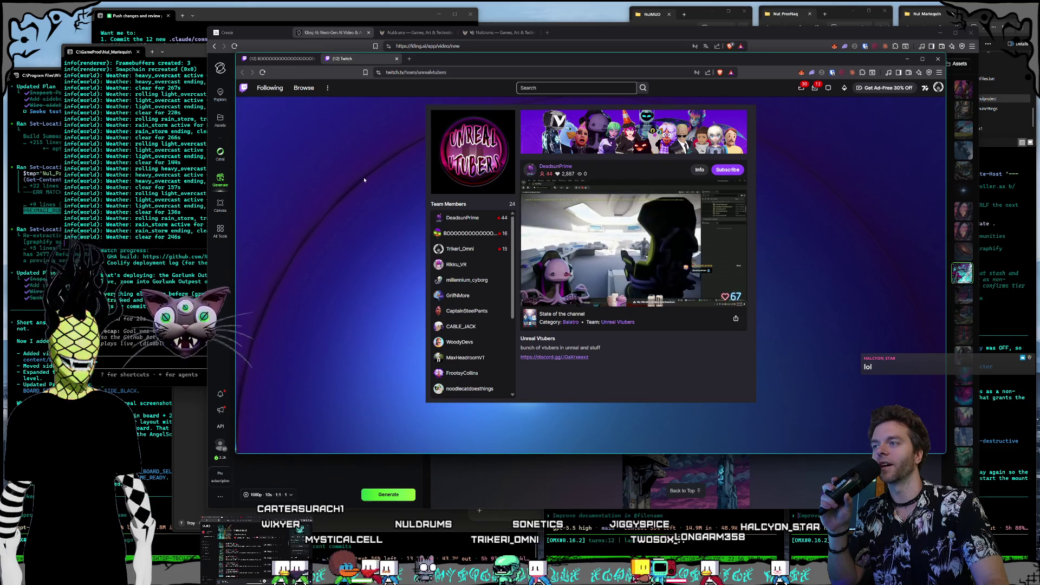
Step: Scroll through the Team Members list, then move and enlarge the Twitch window
mouse_move(528, 293)
scroll(470, 327, "down", 5)
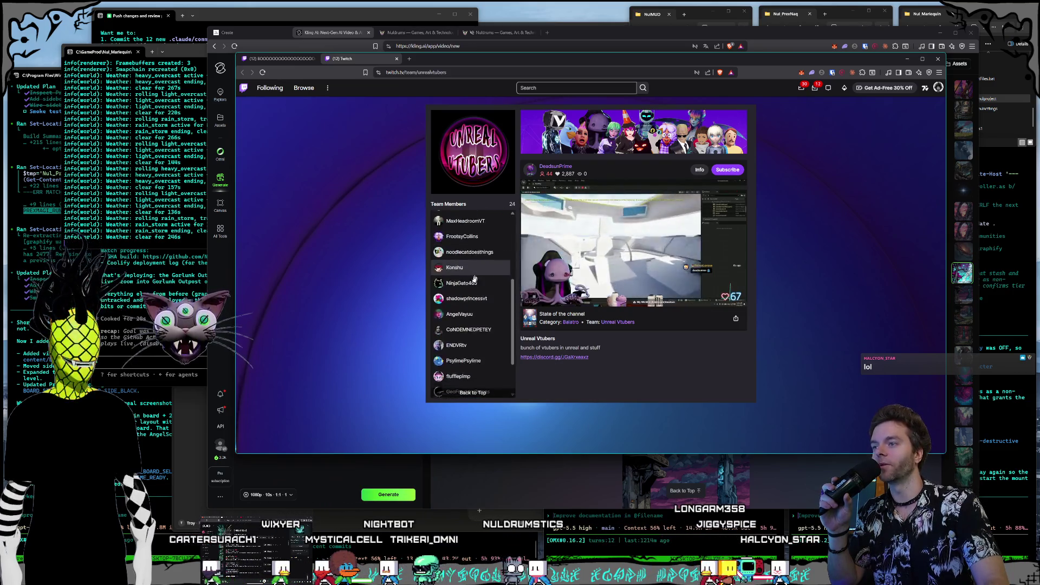
scroll(470, 327, "up", 2)
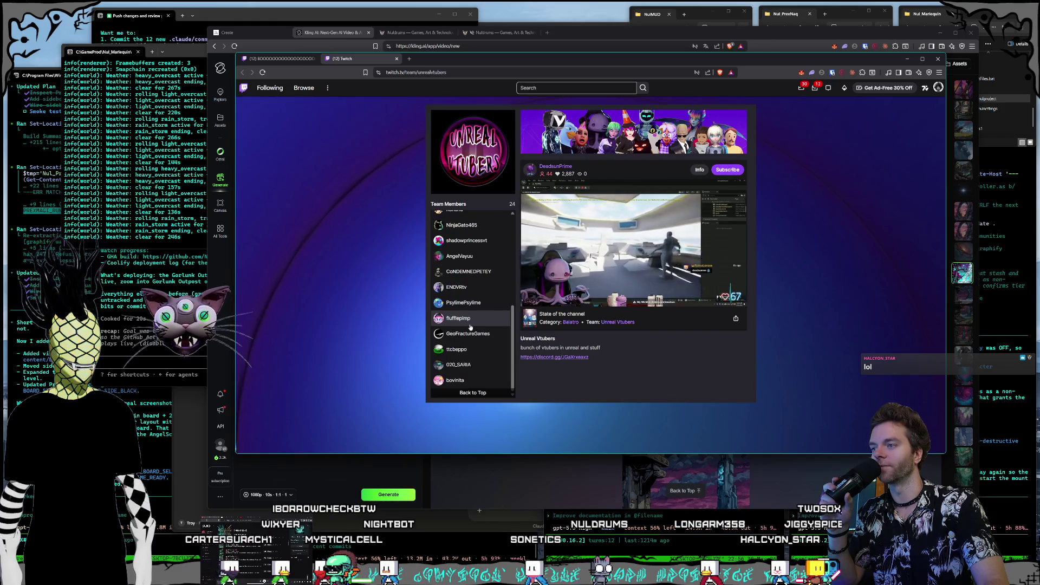
scroll(470, 327, "up", 4)
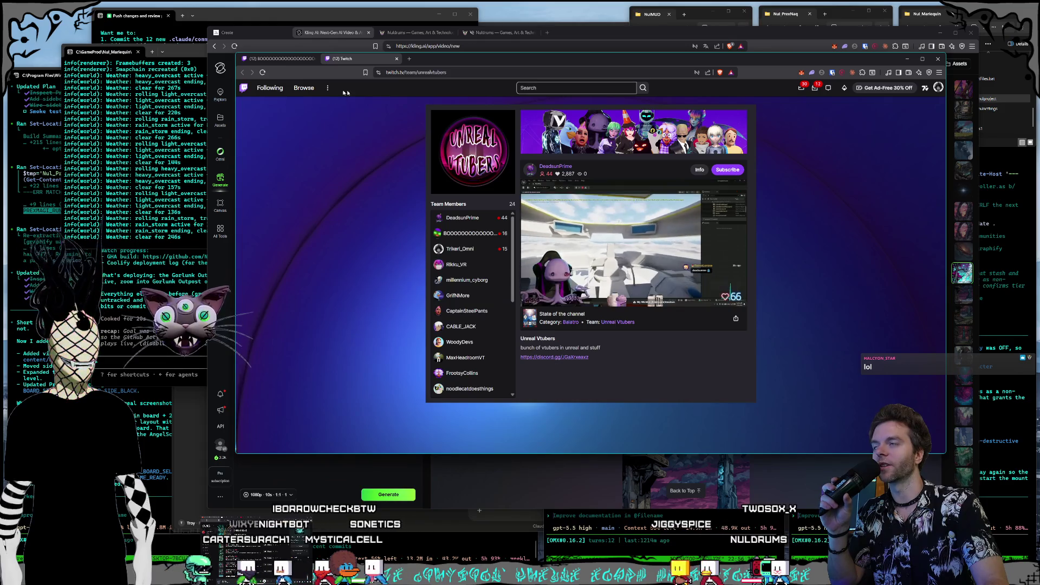
left_click_drag(470, 65, 500, 120)
mouse_move(266, 111)
left_mouse_down()
mouse_move(229, 108)
mouse_move(106, 36)
mouse_move(130, 31)
left_mouse_up()
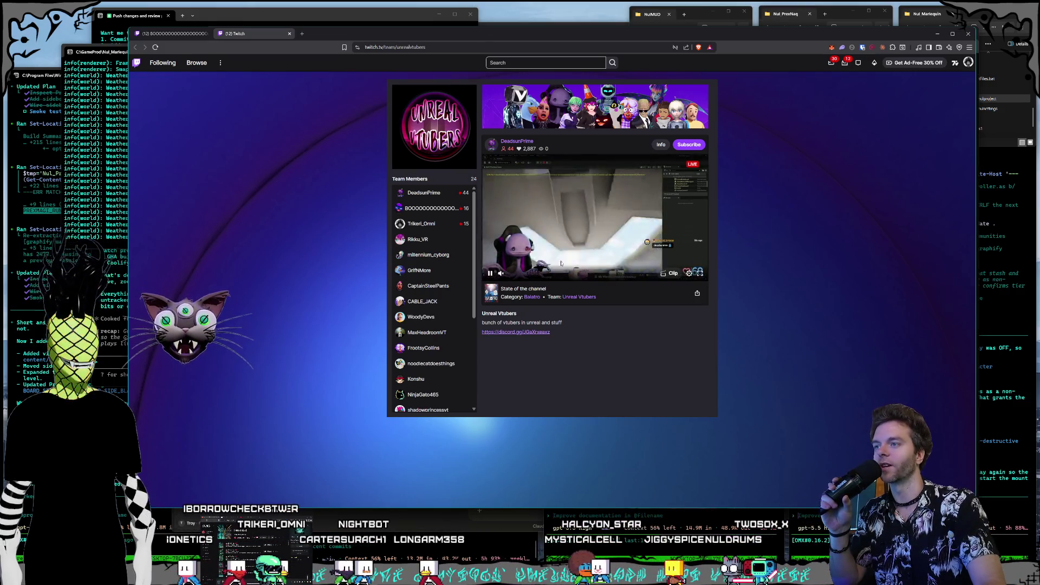
Step: Visit featured member DeadsunPrime's channel, close that tab, and return to the Kling AI page
left_click(518, 142)
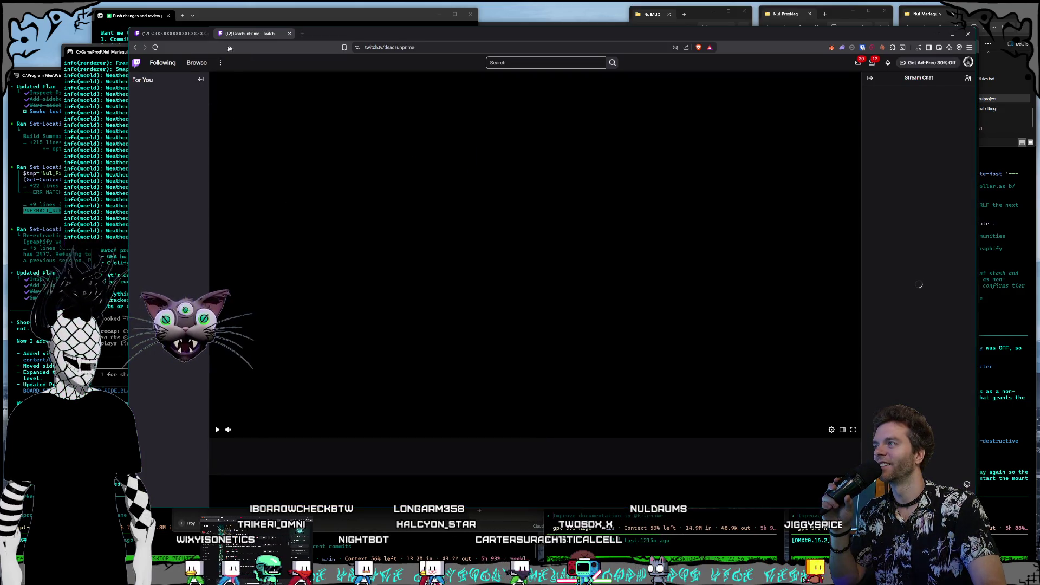
left_click(184, 35)
left_click(247, 38)
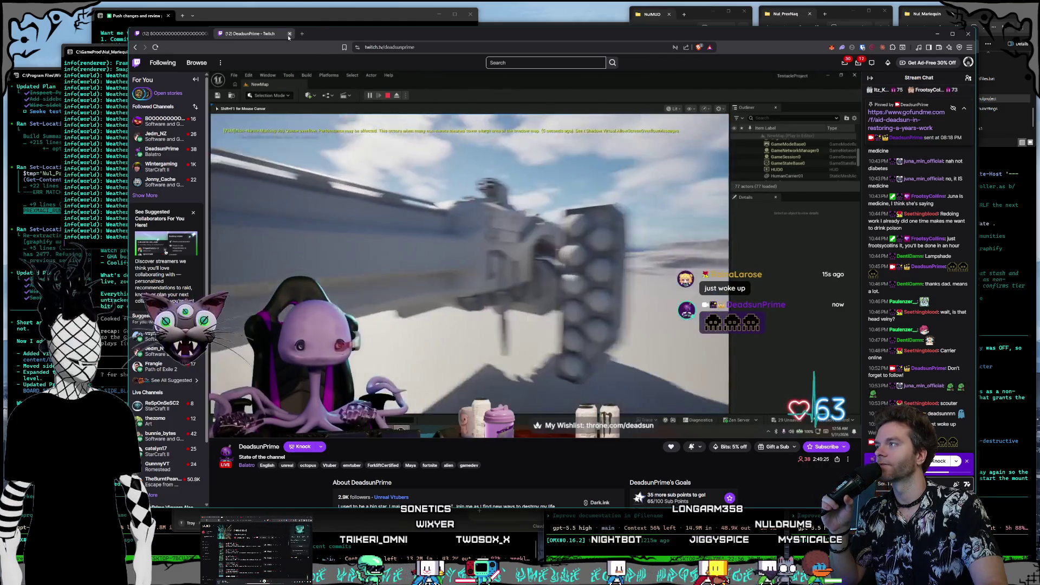
left_click(288, 34)
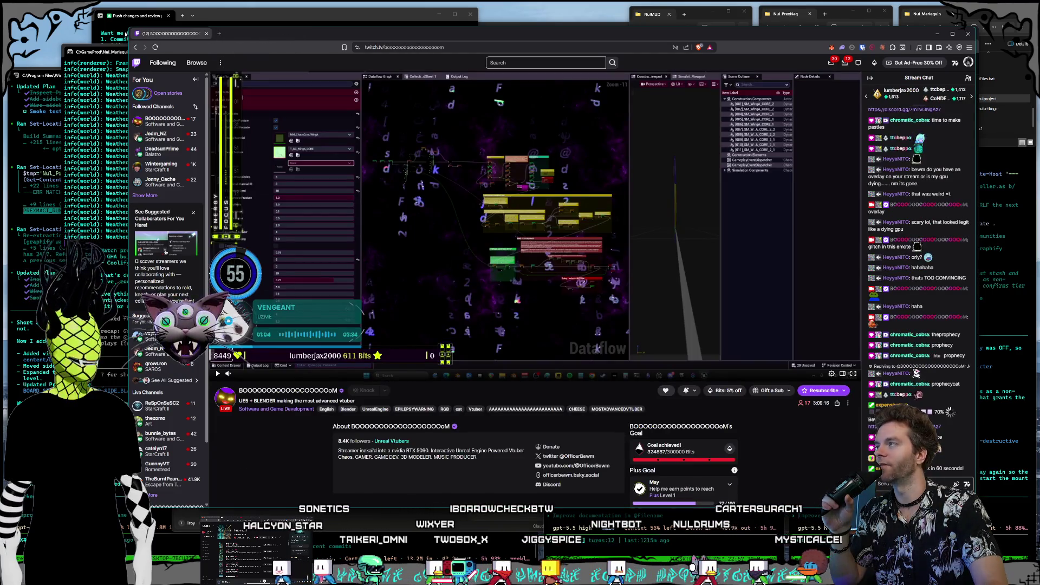
key("ctrl+w")
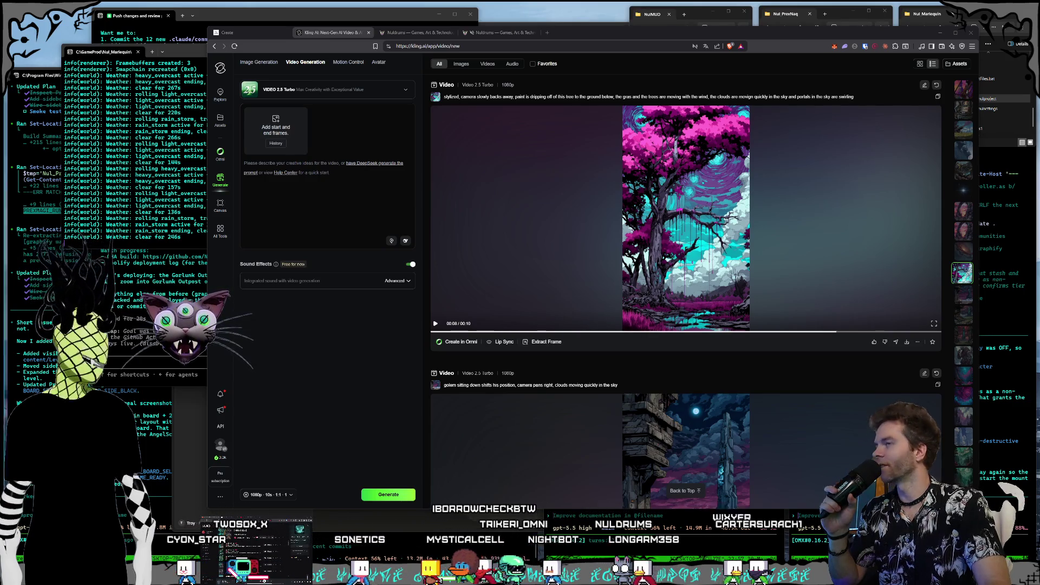
key("alt+Tab")
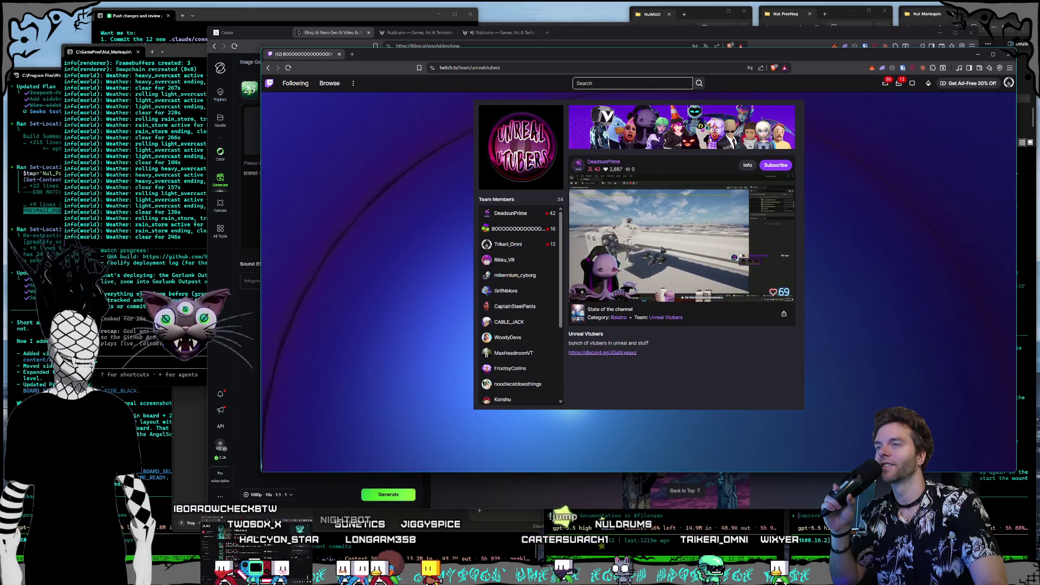
left_click_drag(606, 59, 0, 142)
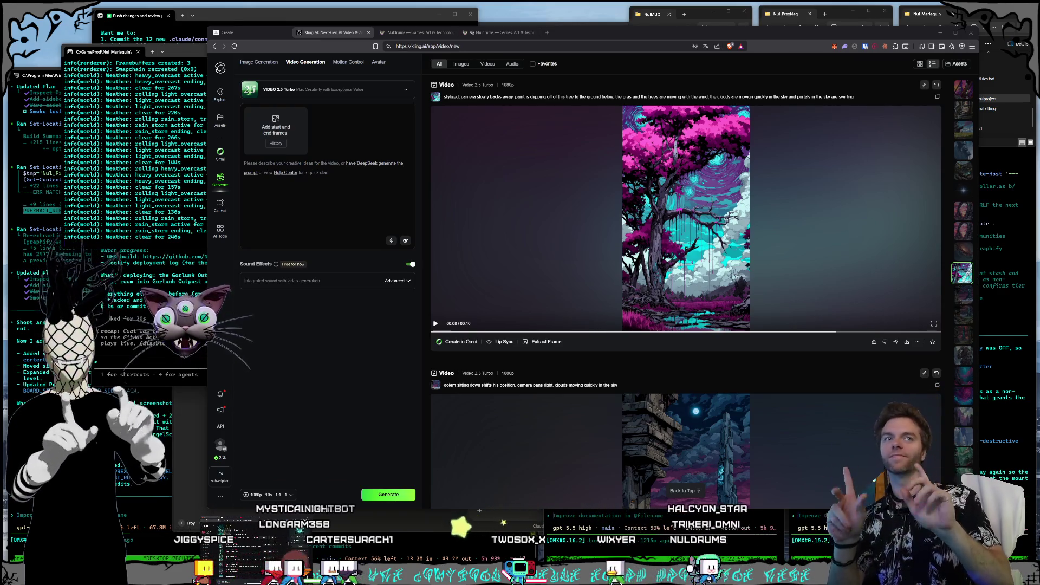
left_click(546, 32)
Step: Load the Nuldrums Twitch channel from the Stream bookmarks folder and switch it to theatre view
left_click(299, 58)
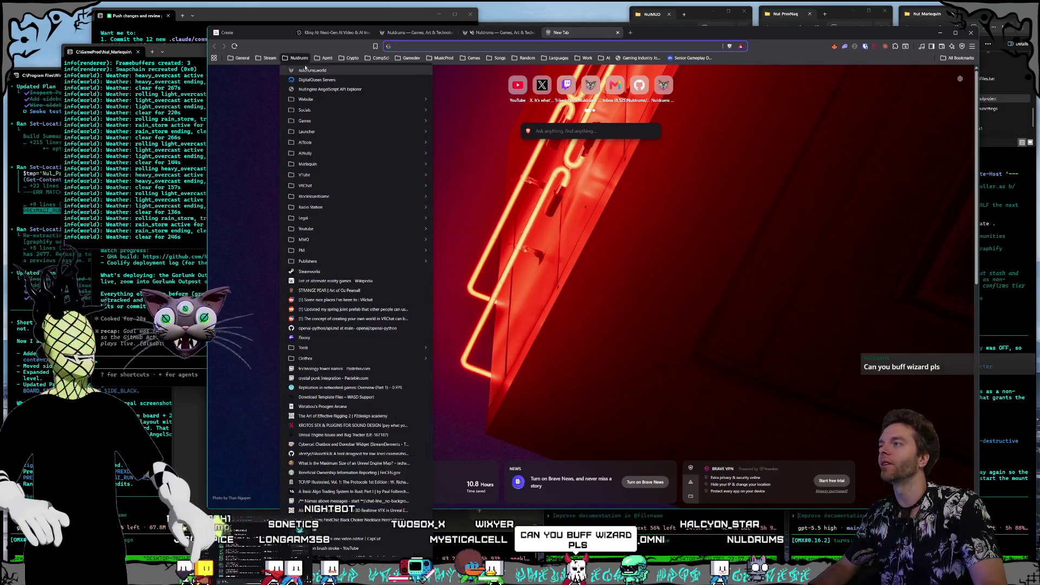
left_click(270, 58)
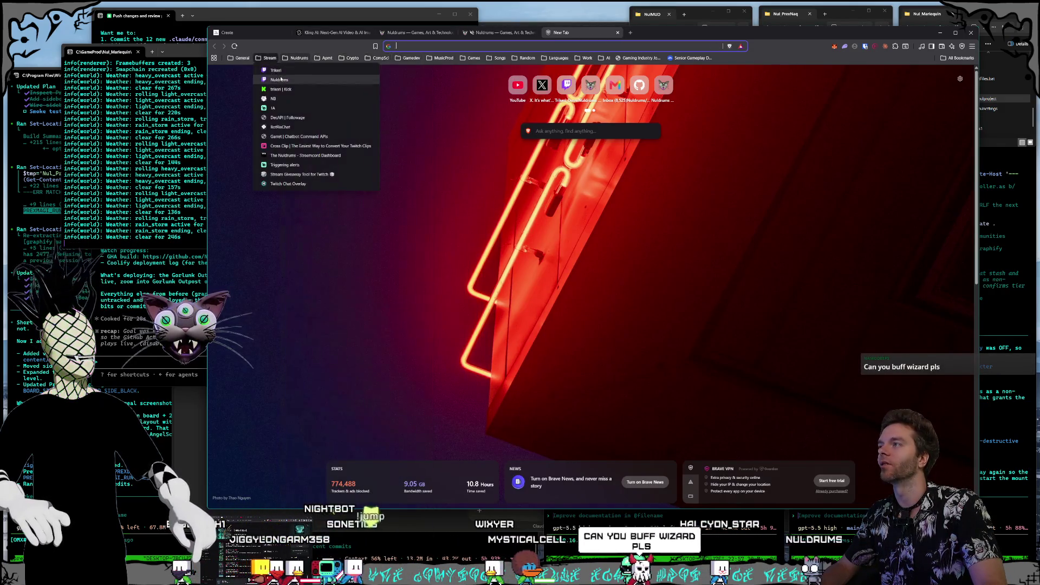
left_click(280, 80)
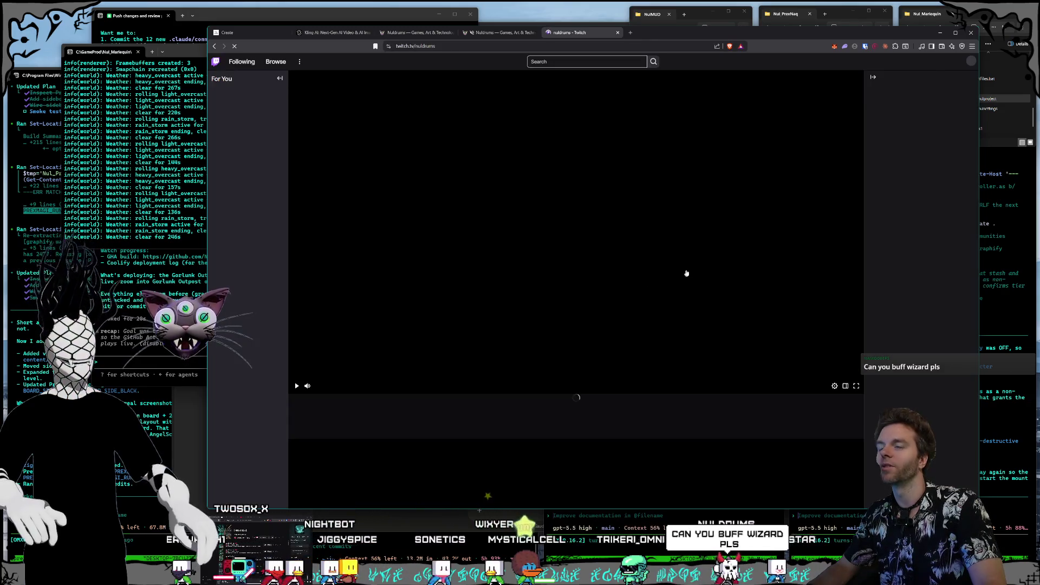
left_click(846, 386)
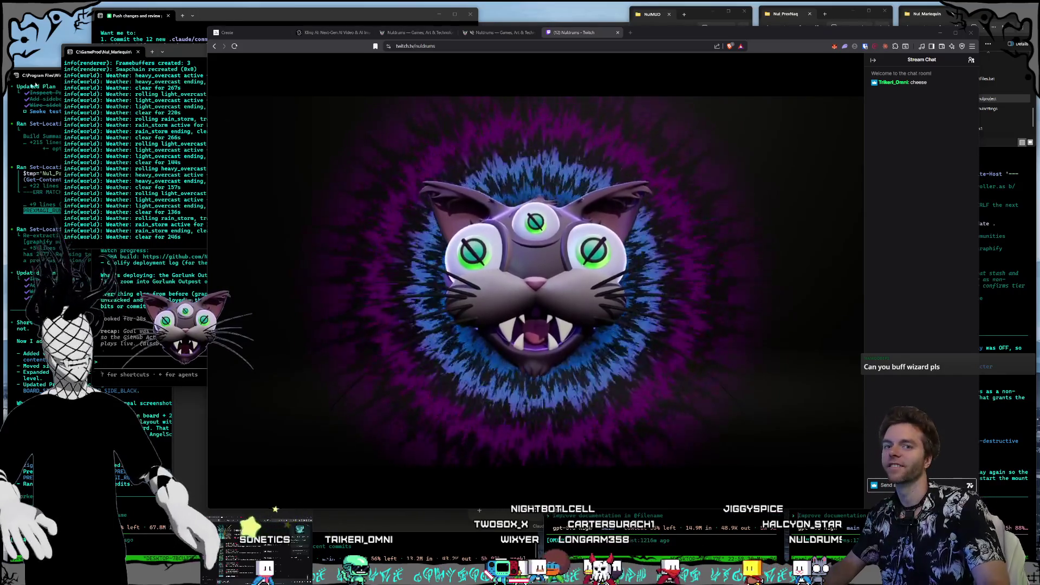
Step: Nudge the browser window into position, then close the Nuldrums Twitch tab
left_click_drag(692, 38, 688, 38)
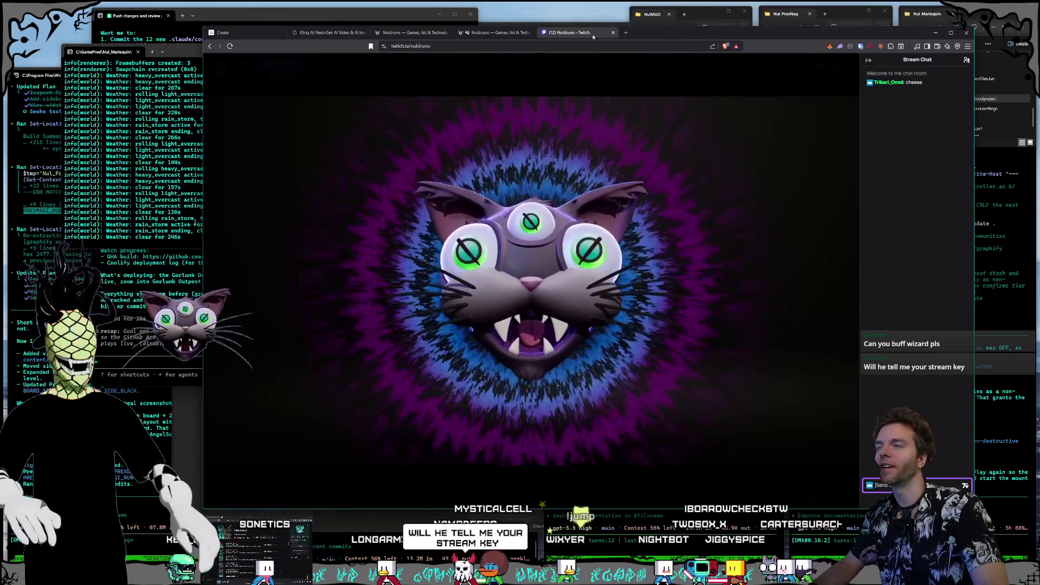
left_click_drag(685, 33, 690, 36)
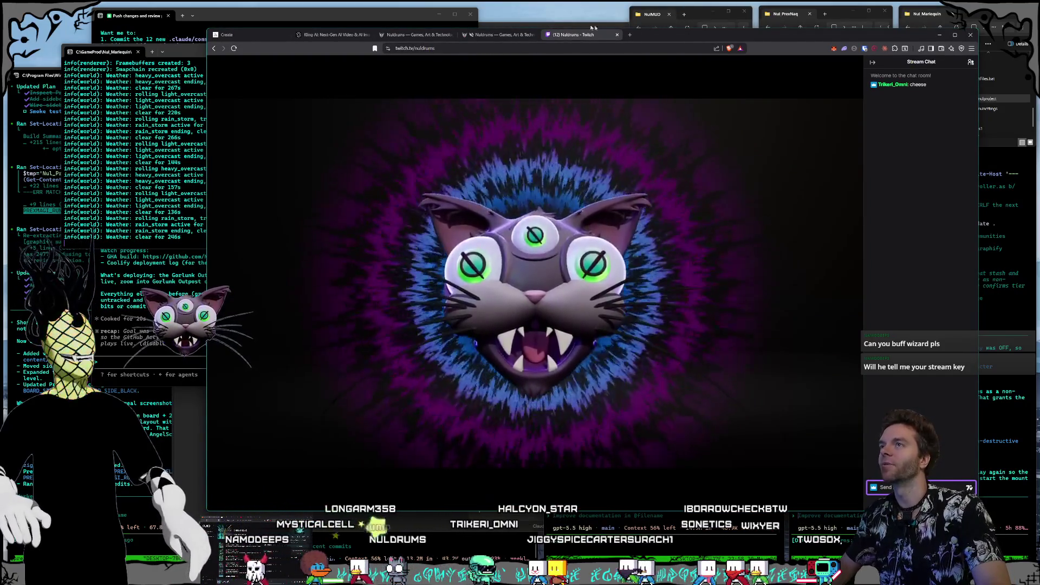
left_click_drag(705, 38, 704, 44)
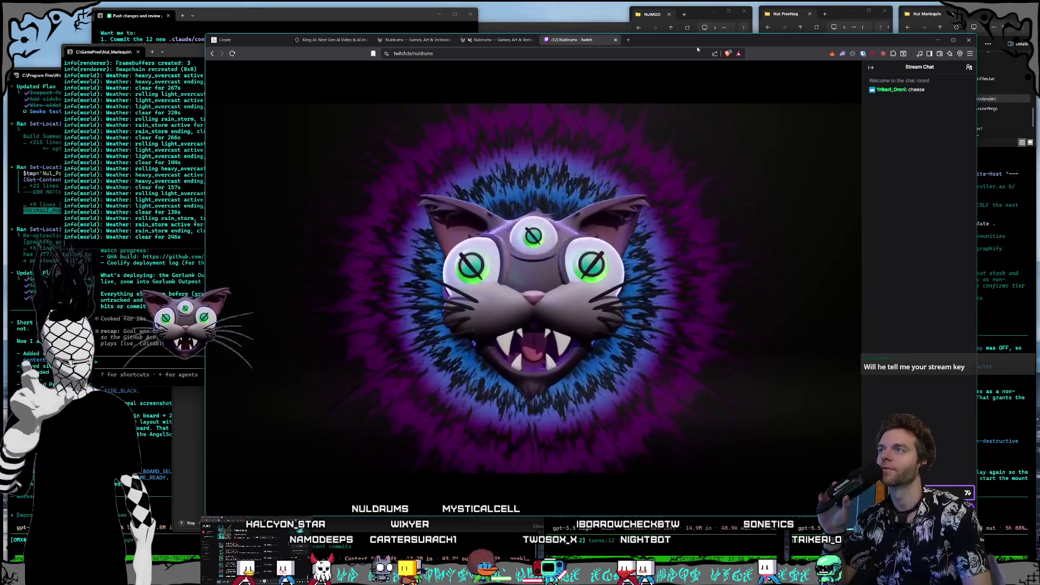
mouse_move(598, 67)
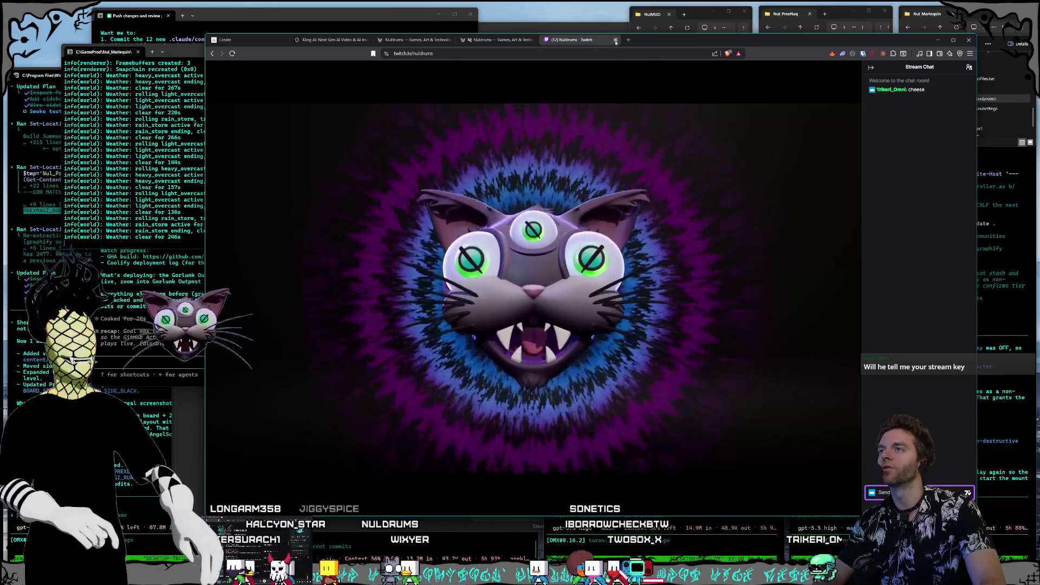
left_click(615, 40)
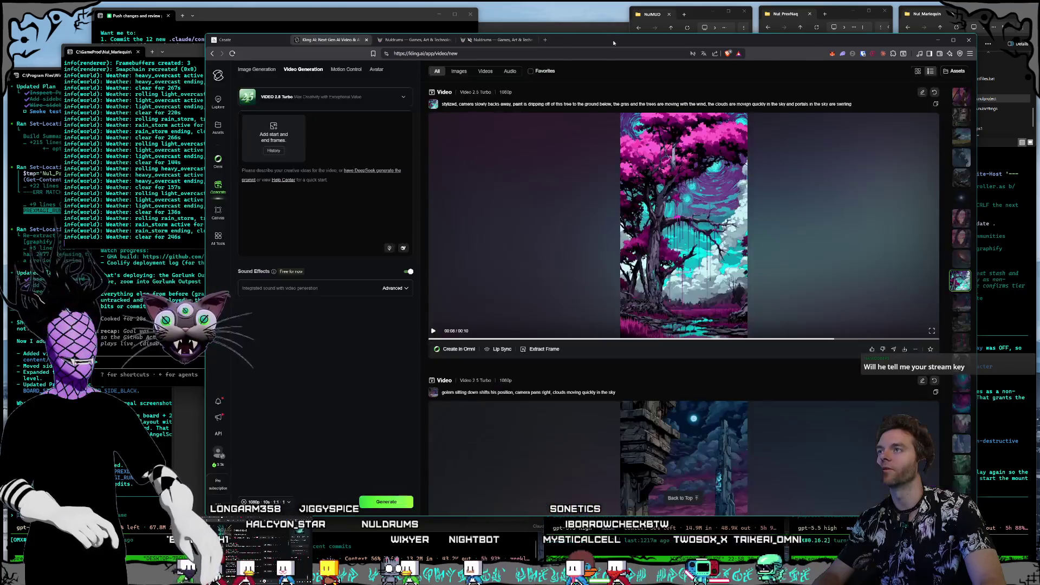
Step: Glance at the Nuldrums shop tab, return to Kling AI, then bring the terminal windows forward
left_click(419, 46)
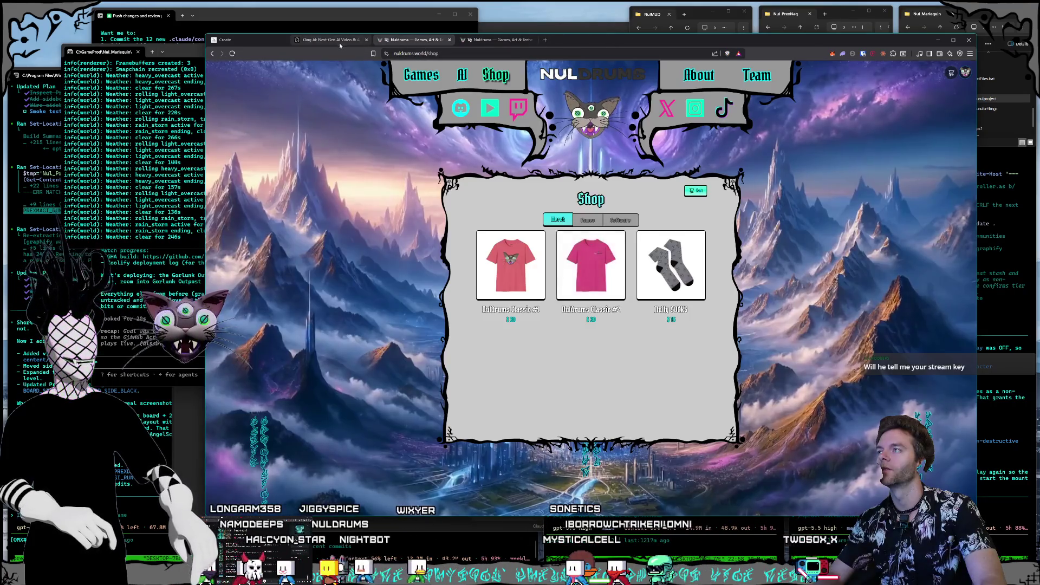
left_click(340, 45)
left_click_drag(597, 46, 600, 47)
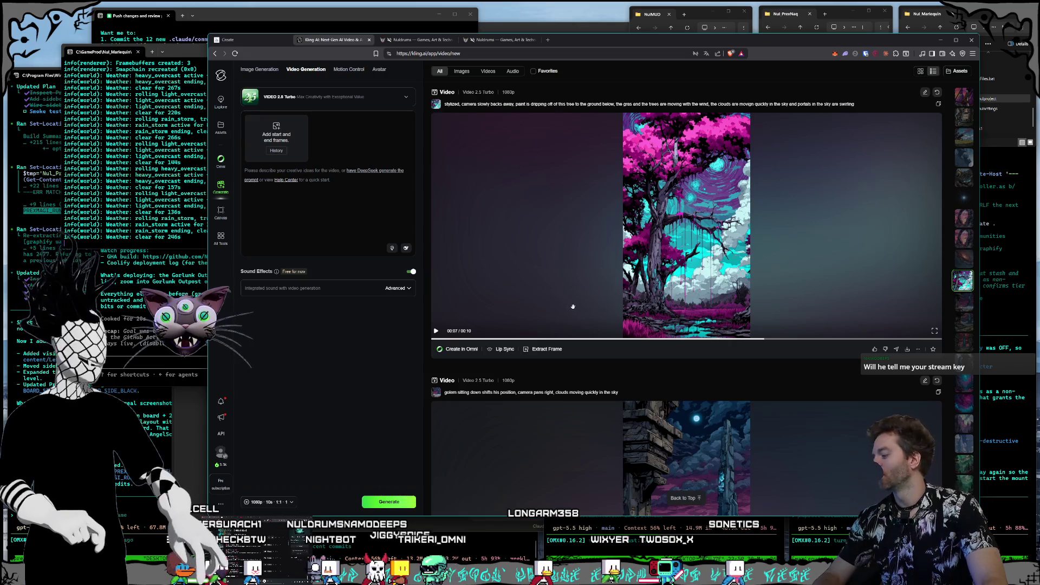
left_click(505, 541)
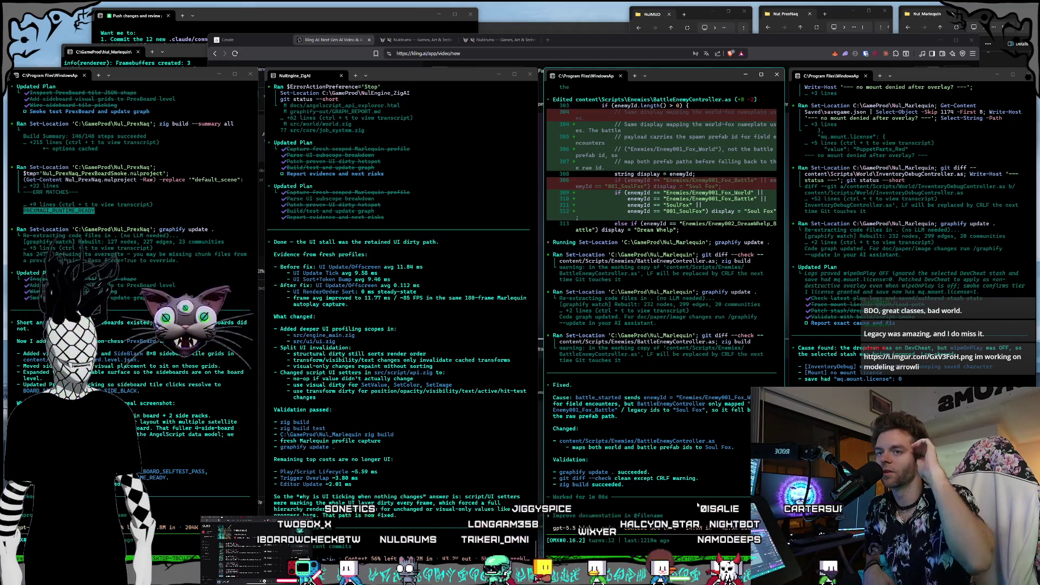
Step: Bring the Nul_Marlequin folder forward and open Nul_Marlequin.nulproject to launch the editor
left_click(978, 15)
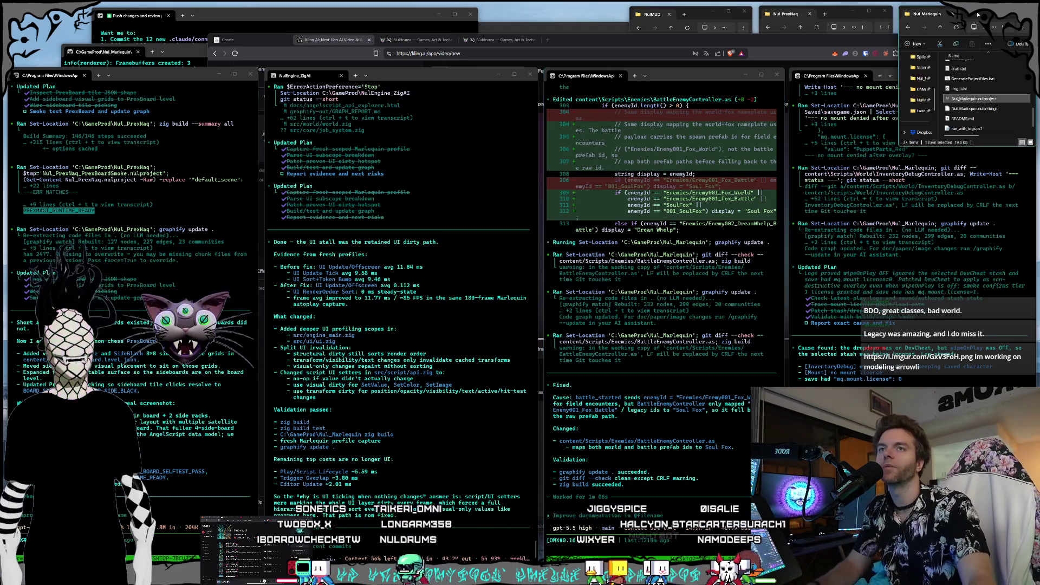
key("Return")
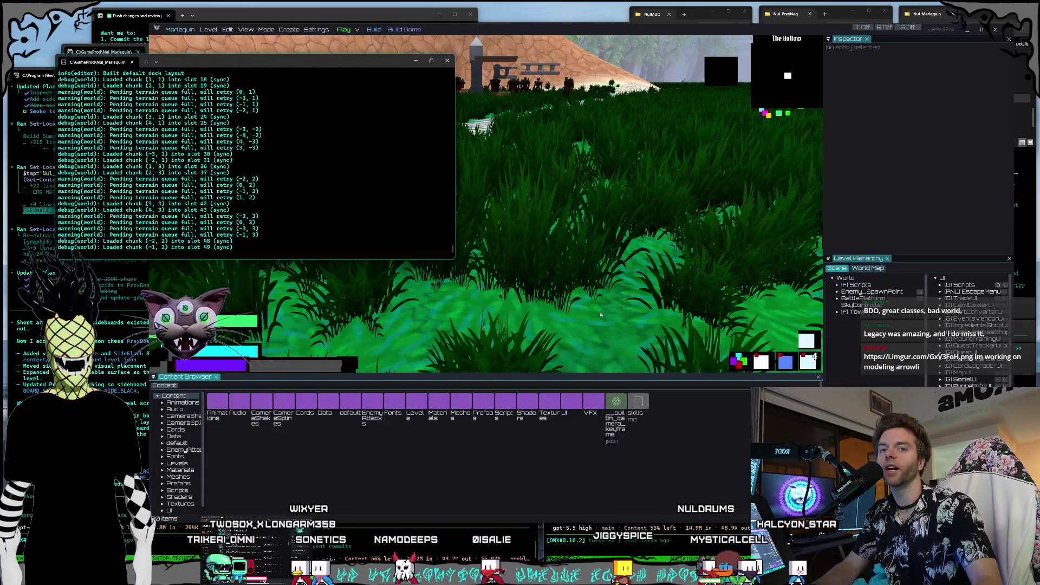
Step: In Editor Settings, choose the default ImGui font and set its size to 15
left_click(730, 480)
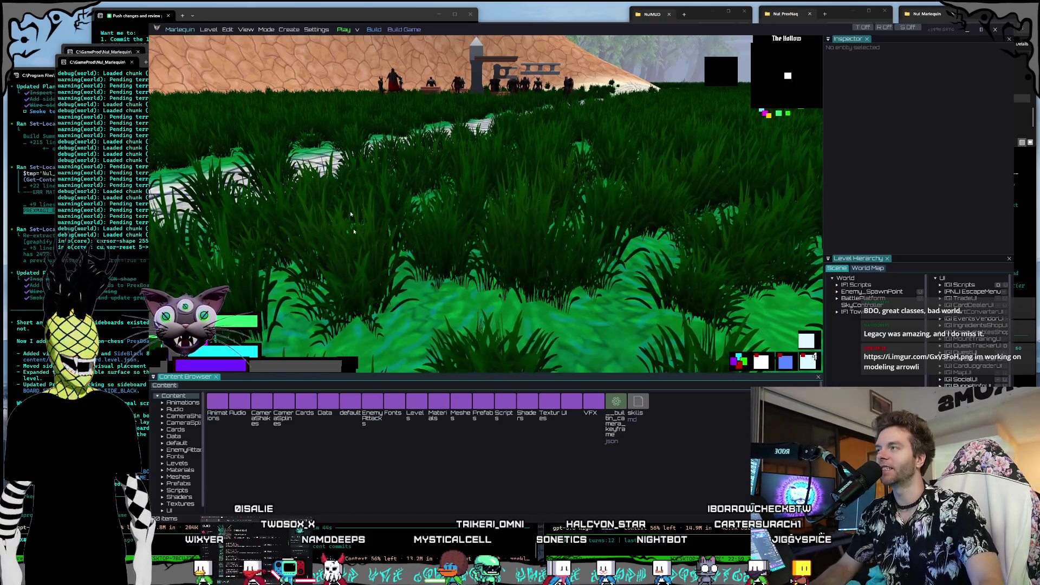
left_click(314, 29)
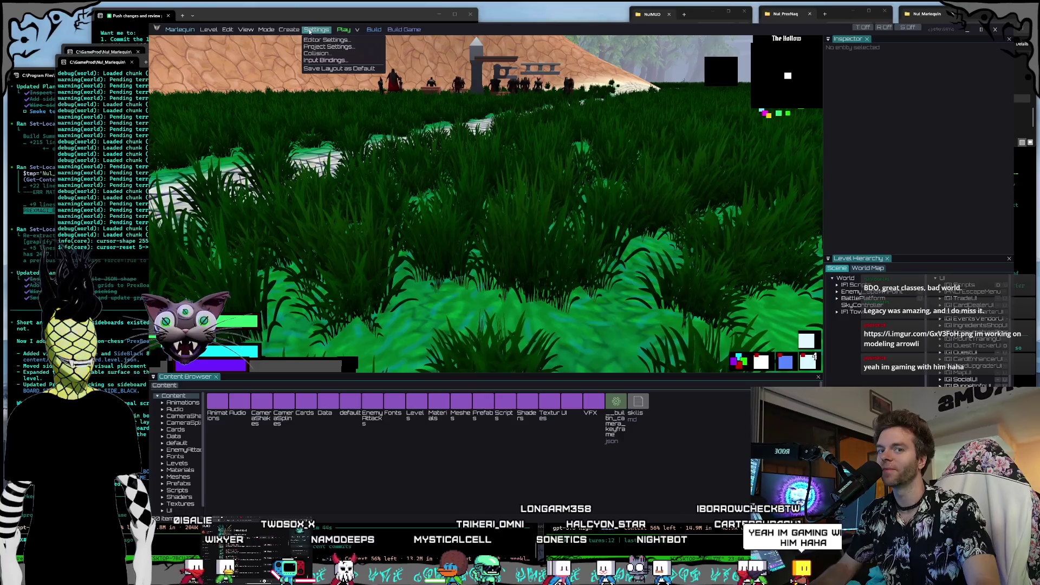
left_click(324, 39)
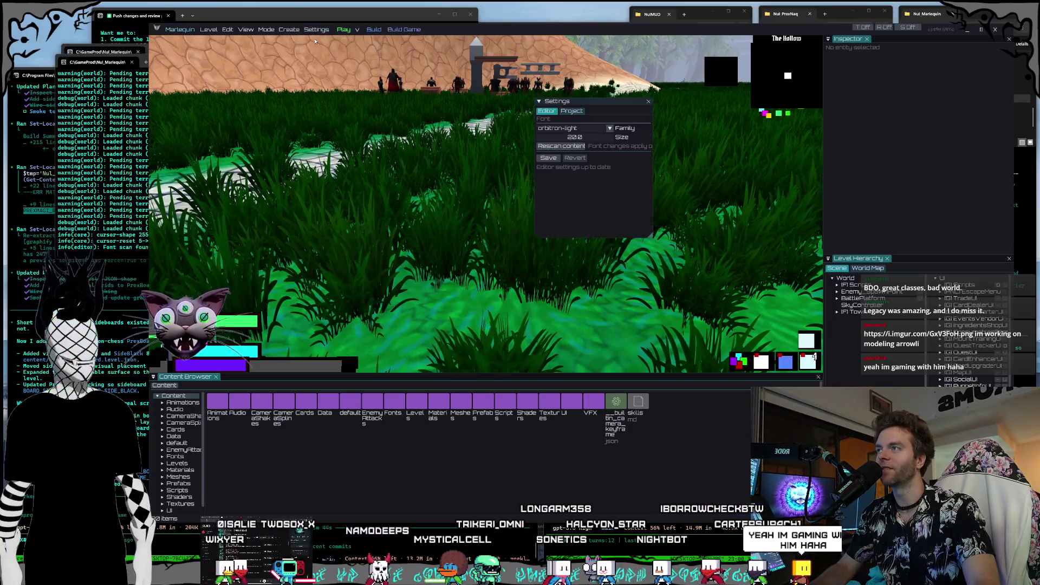
left_click(576, 130)
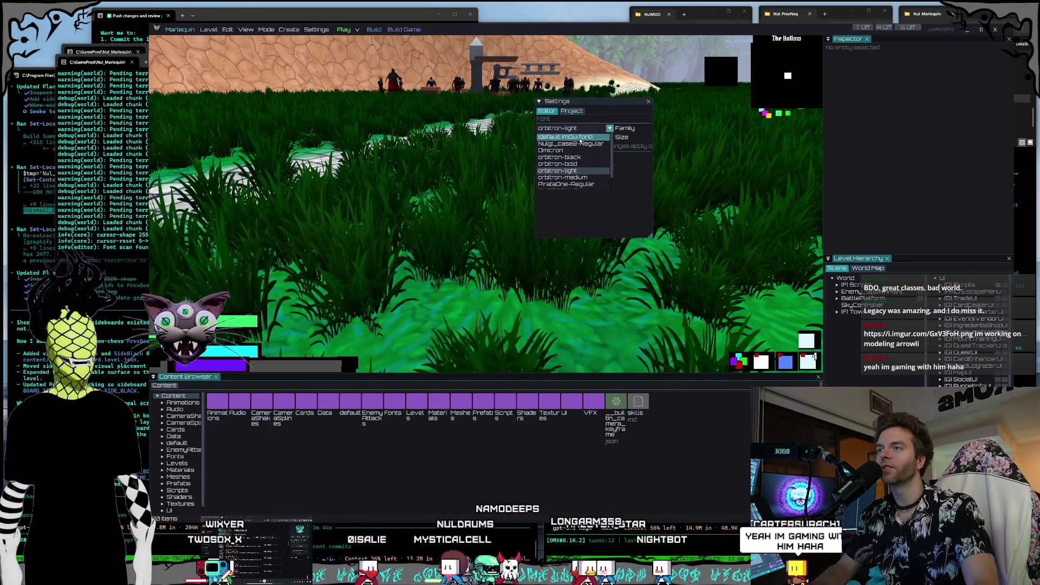
left_click(589, 139)
double_click(590, 138)
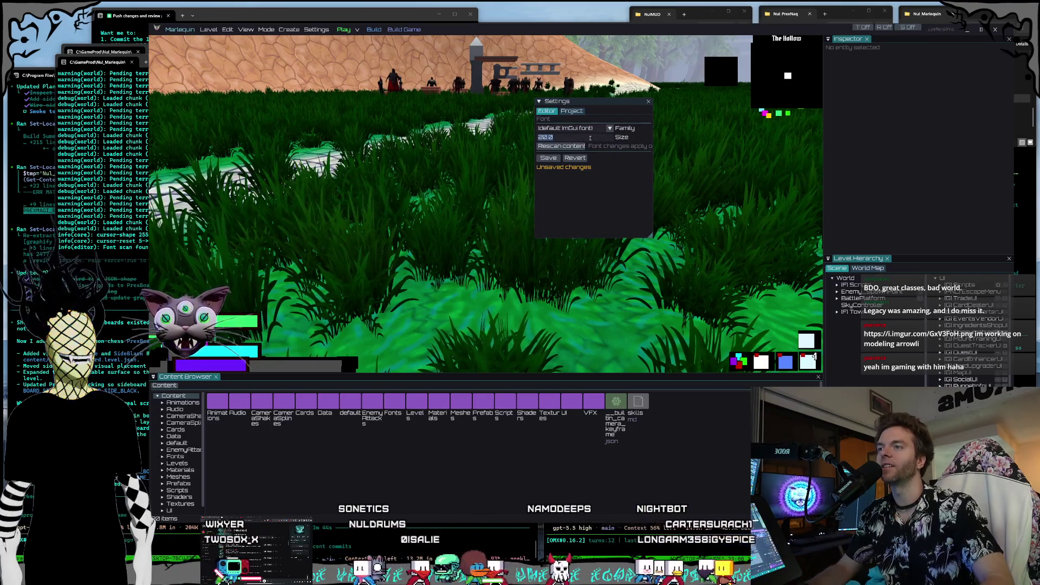
type("15")
key("Return")
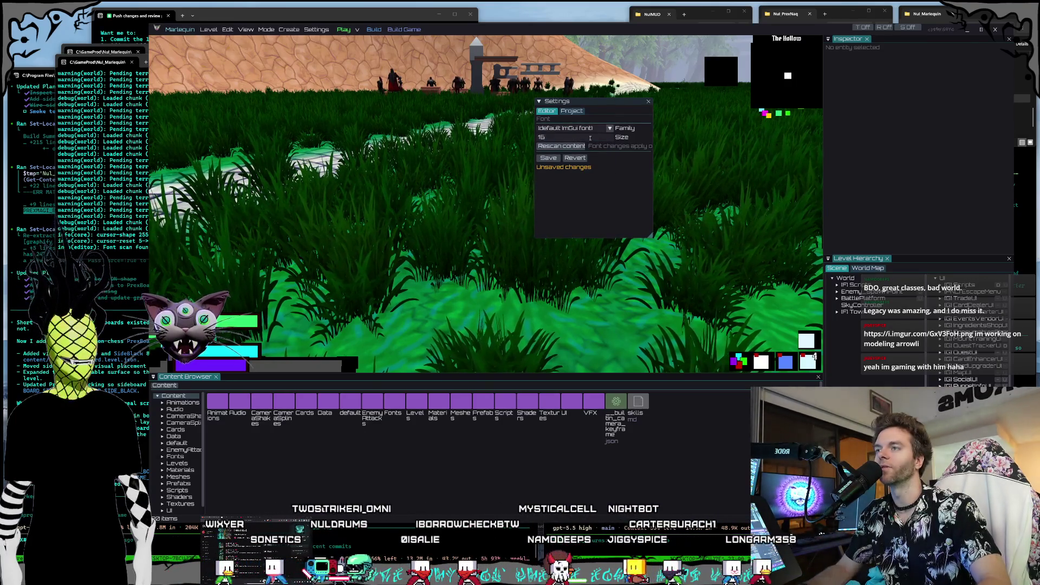
Step: Save the editor settings, close the settings panel, and exit the editor
left_click(558, 160)
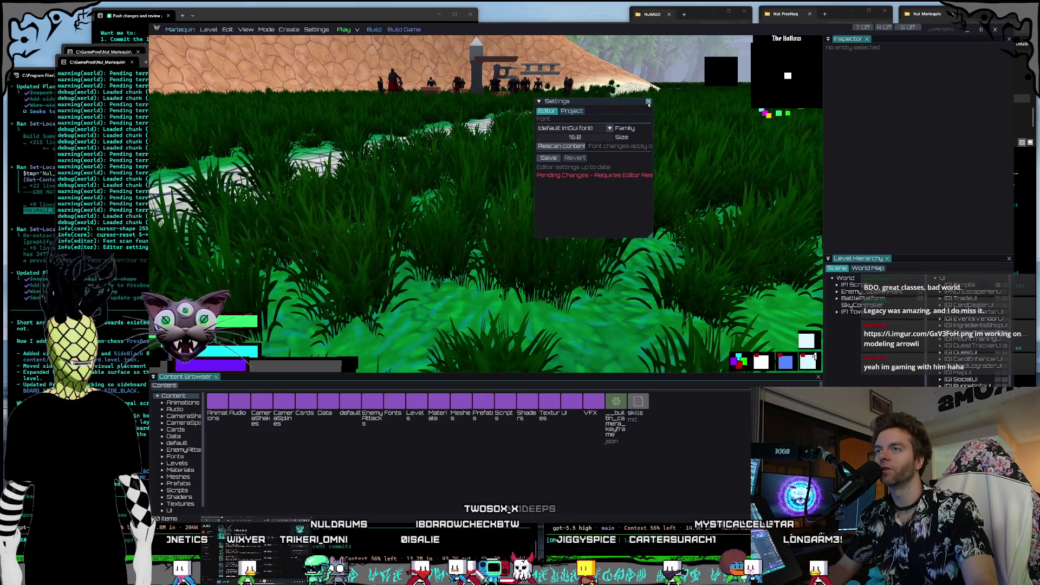
left_click(648, 102)
left_click(994, 29)
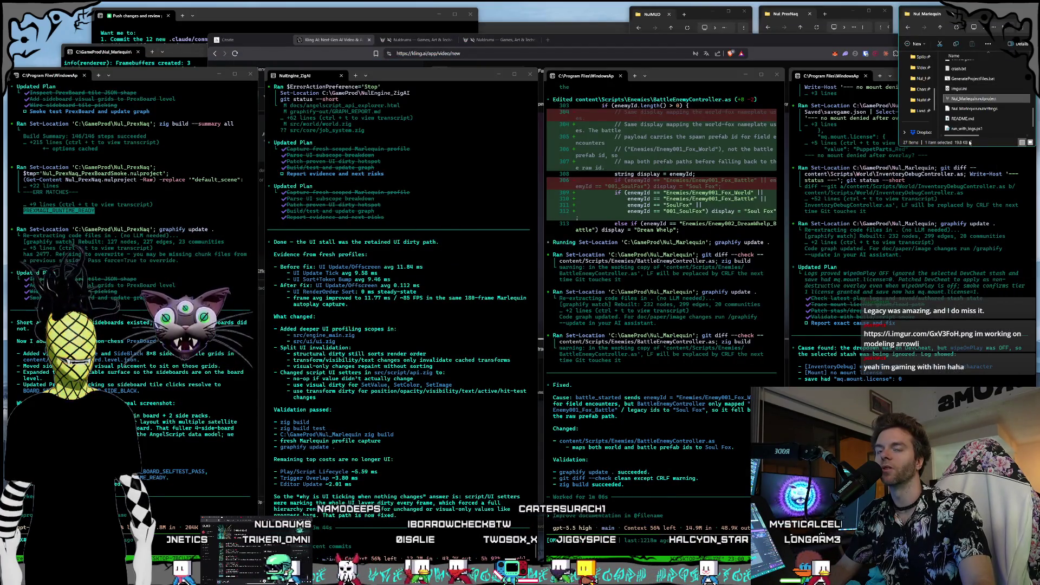
Step: Reopen Nul_Marlequin.nulproject to relaunch the editor on the grassy level with the new font
double_click(973, 98)
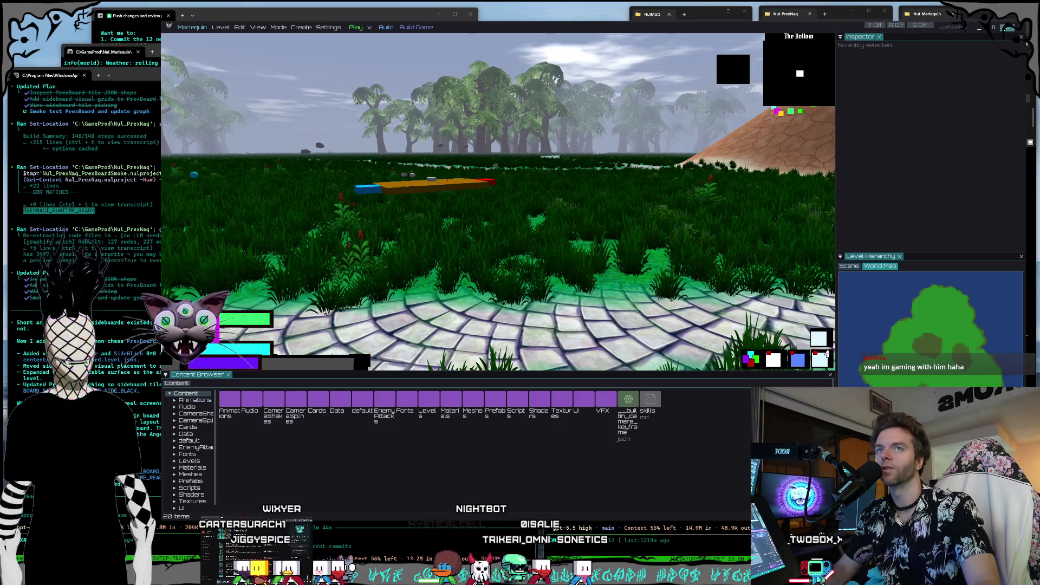
Step: Close the extra editor window, enter Play, and run the character forward along the cobblestone path
left_click(1009, 27)
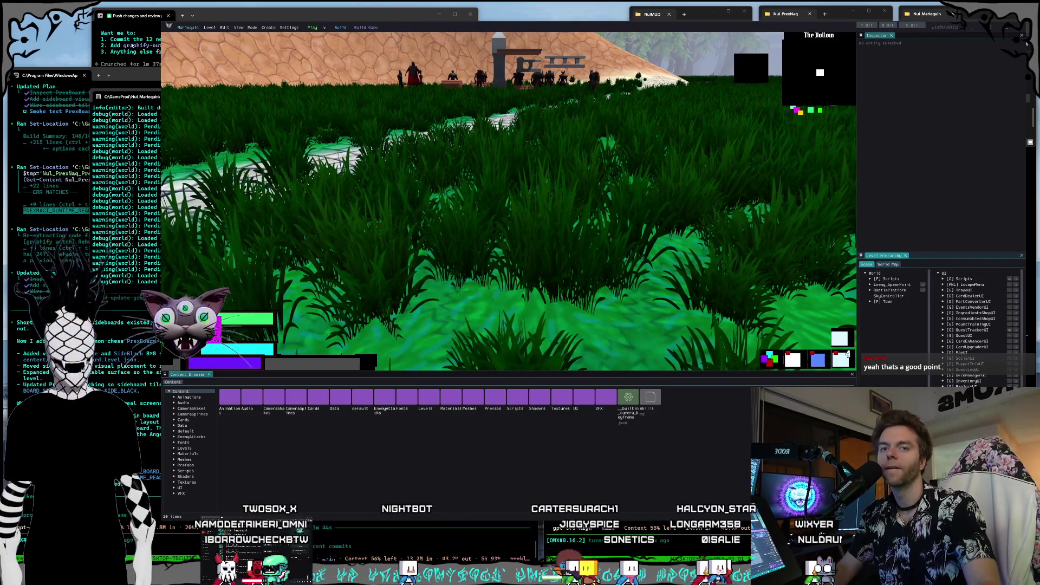
left_click(311, 26)
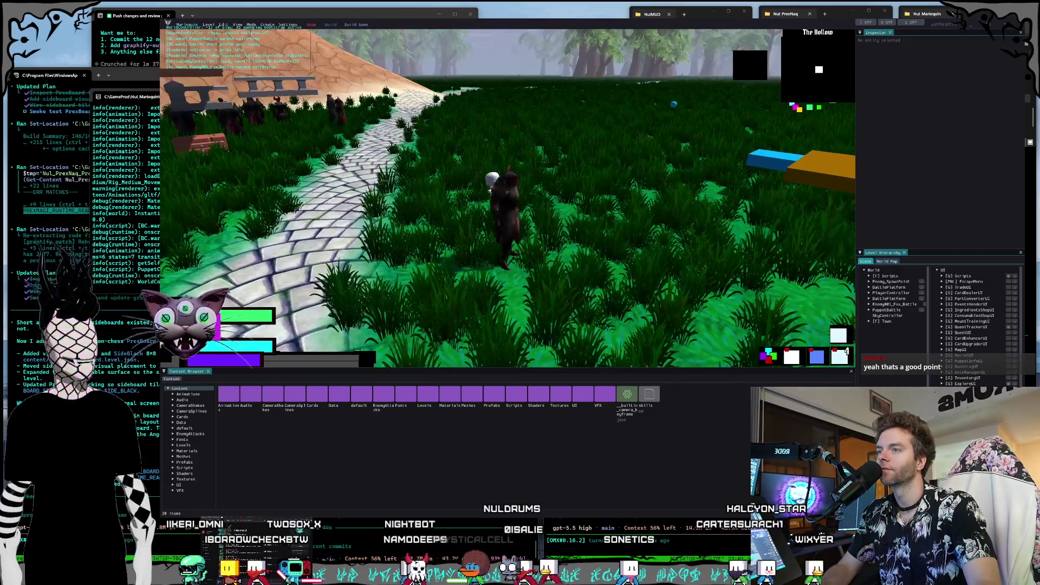
key("w")
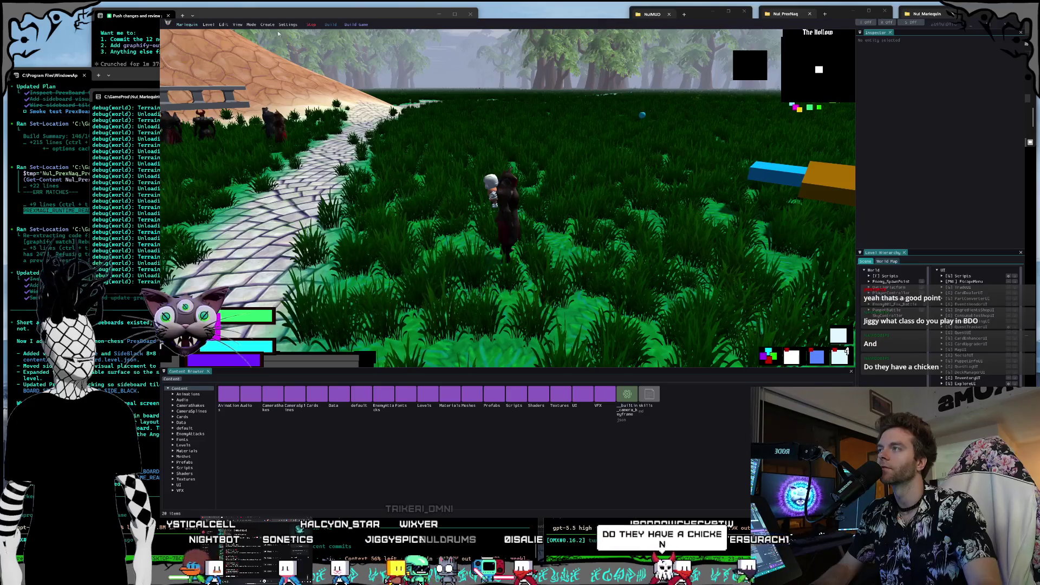
mouse_move(268, 36)
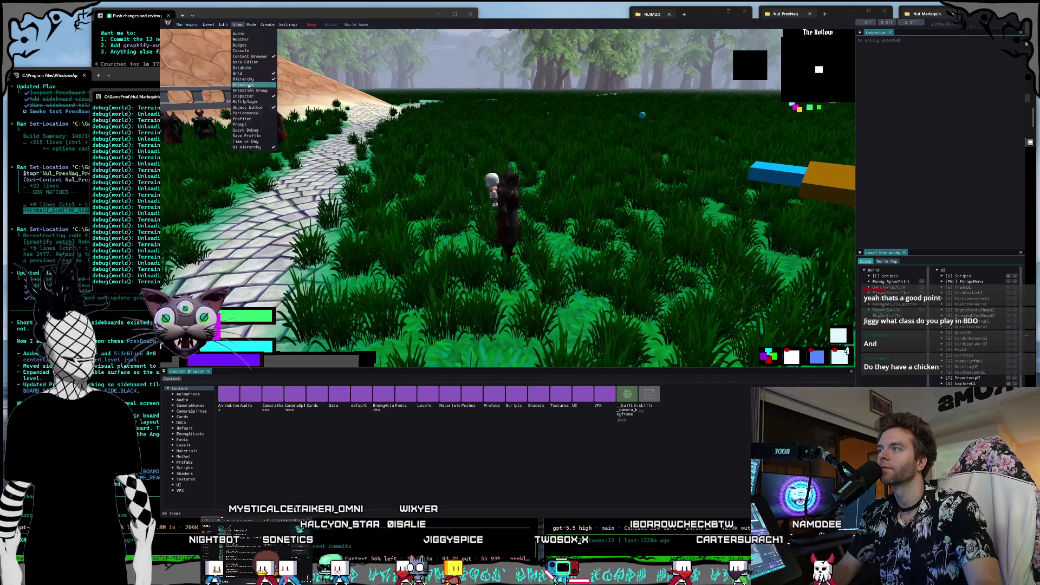
Step: Turn on the View > Performance stats overlay and the View > Profiler panel
left_click(253, 113)
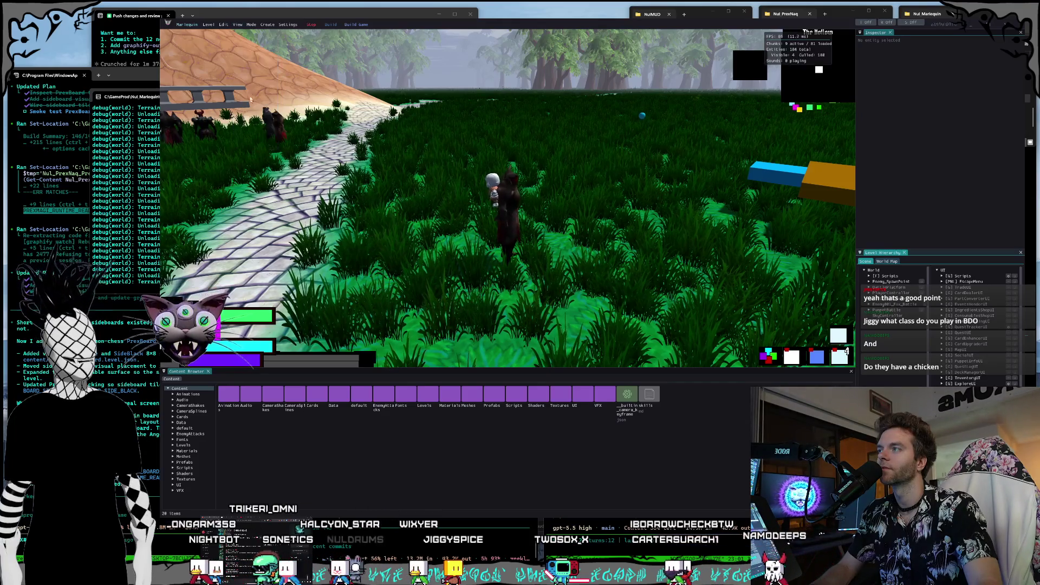
left_click(238, 25)
left_click(247, 119)
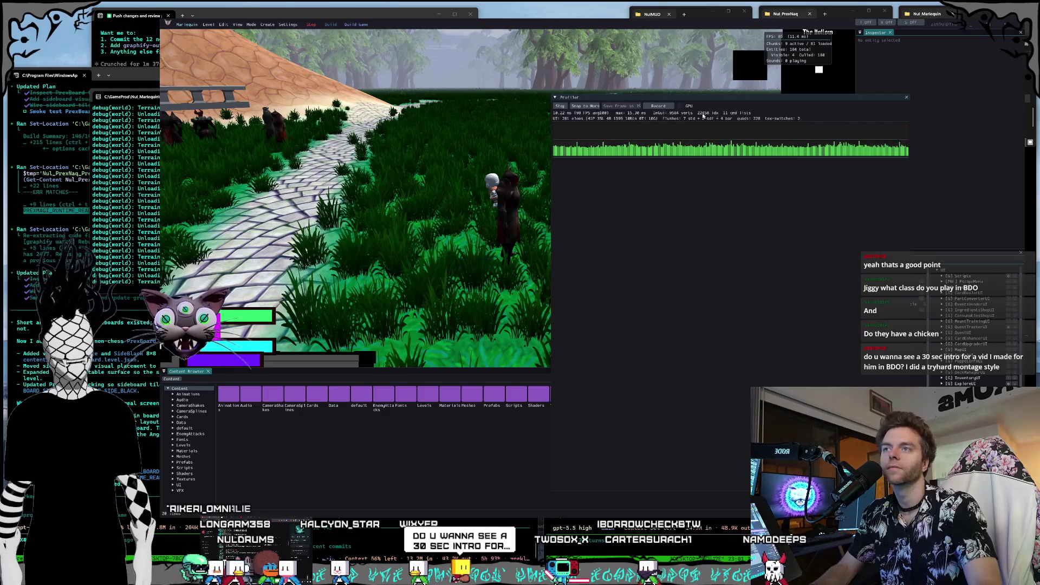
Step: Reposition and resize the Profiler panel over the viewport so its timing table shows
left_click_drag(565, 99, 630, 103)
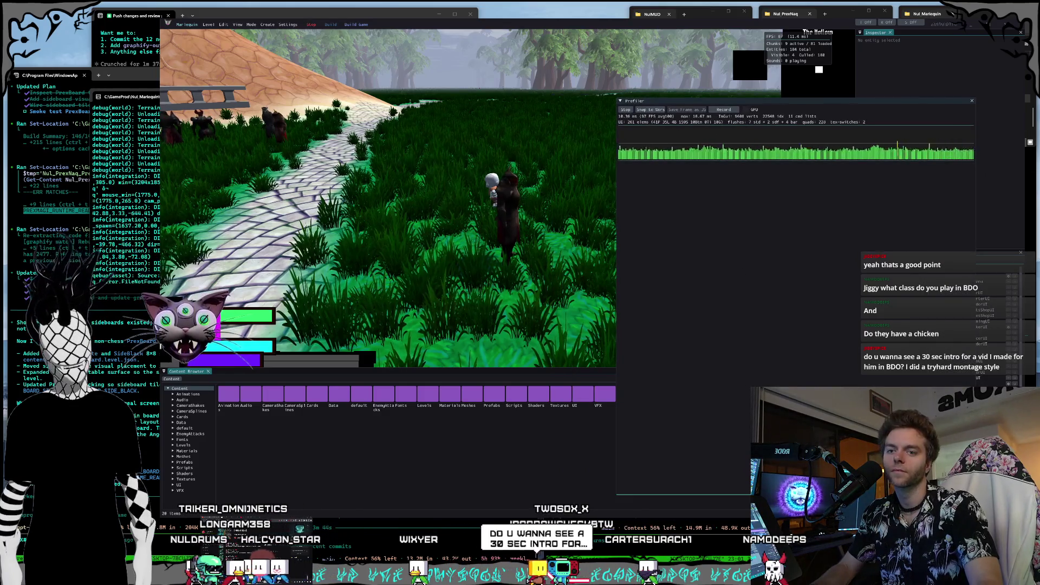
mouse_move(974, 250)
left_mouse_down()
mouse_move(837, 319)
mouse_move(796, 293)
left_mouse_up()
mouse_move(695, 99)
left_mouse_down()
mouse_move(867, 252)
mouse_move(896, 304)
left_mouse_up()
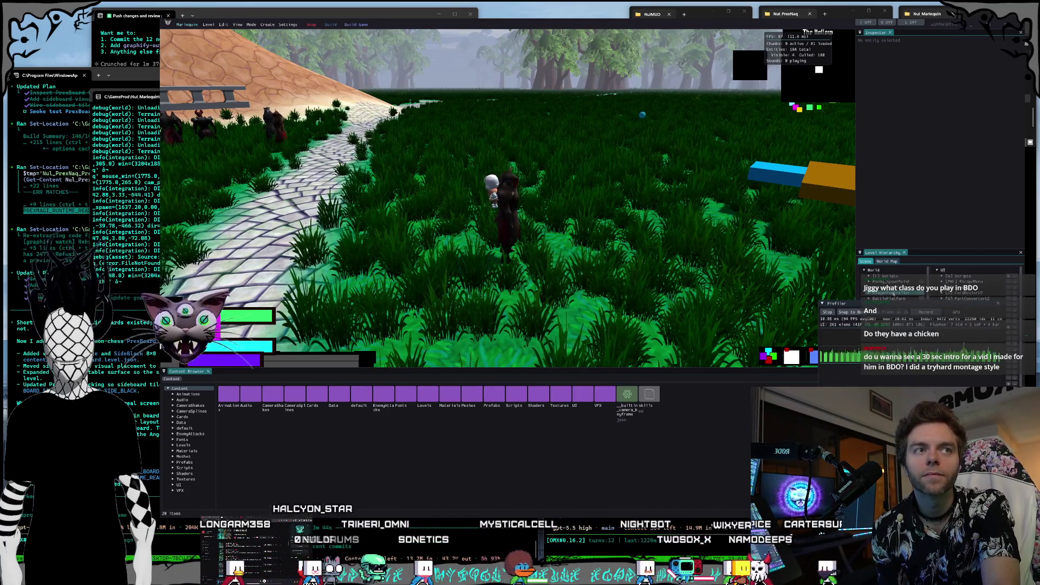
left_click_drag(890, 306, 843, 300)
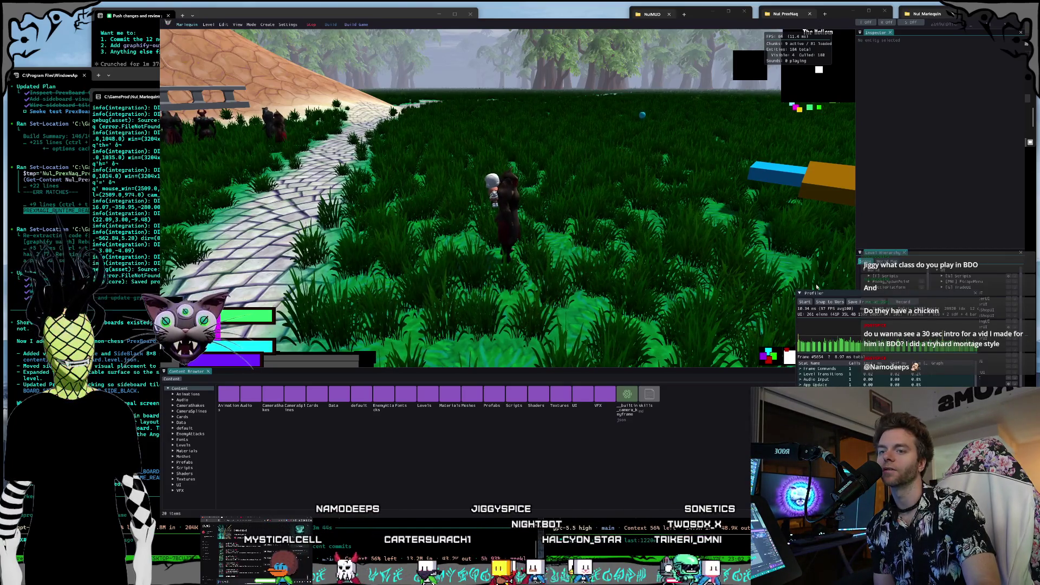
left_click_drag(839, 293, 660, 182)
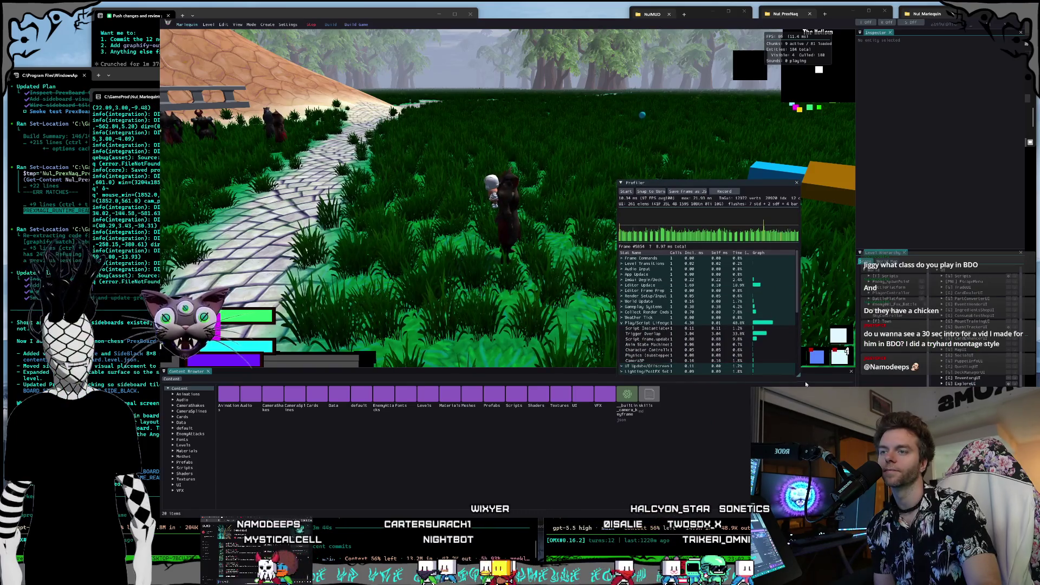
mouse_move(799, 375)
left_mouse_down()
mouse_move(865, 401)
mouse_move(865, 413)
left_mouse_up()
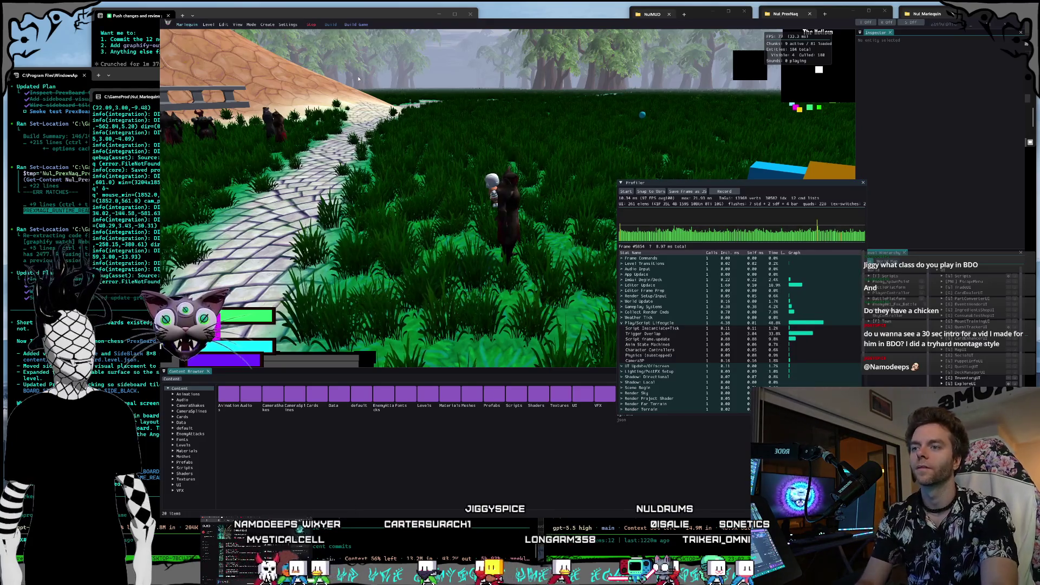
Step: Snip two screenshots: the profiler with game view, and the performance stats readout
key("super+shift+s")
mouse_move(357, 78)
left_mouse_down()
mouse_move(886, 491)
mouse_move(947, 485)
mouse_move(916, 484)
left_mouse_up()
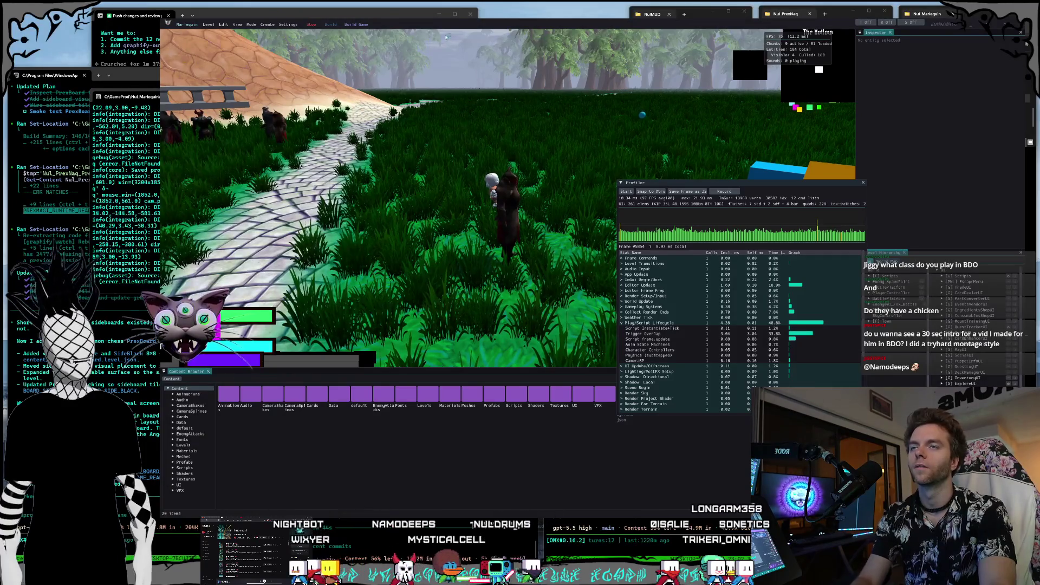
key("super+shift+s")
mouse_move(417, 23)
left_mouse_down()
mouse_move(494, 112)
mouse_move(873, 462)
left_mouse_up()
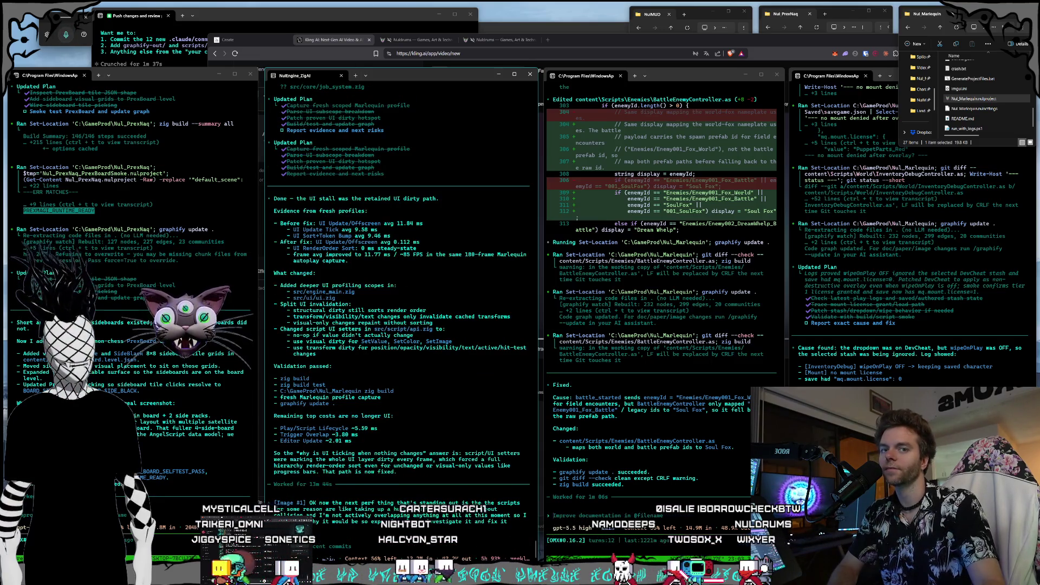
Step: Submit the screenshot-attached request asking why scripts take so much frame time
key("Return")
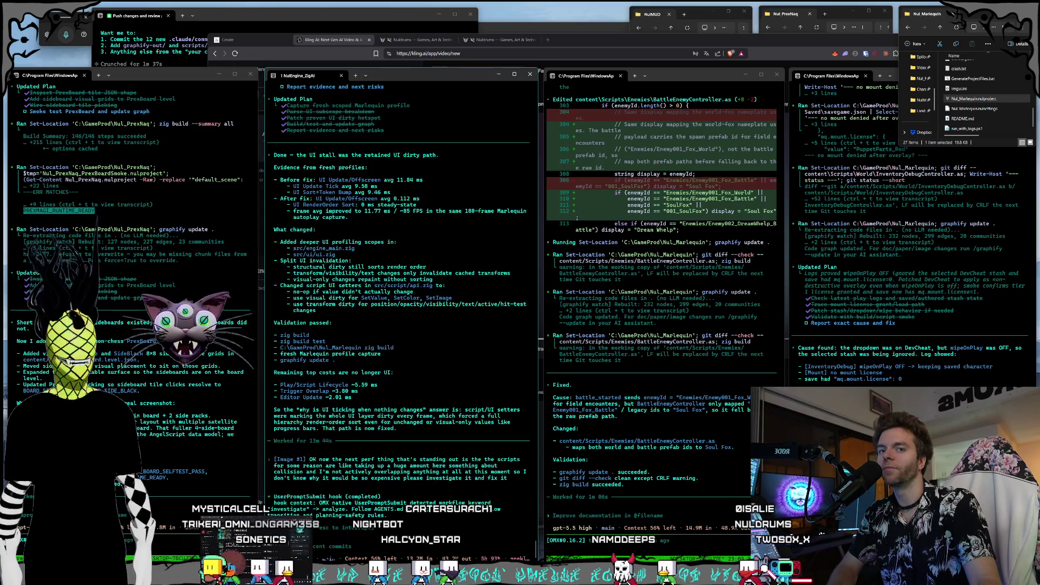